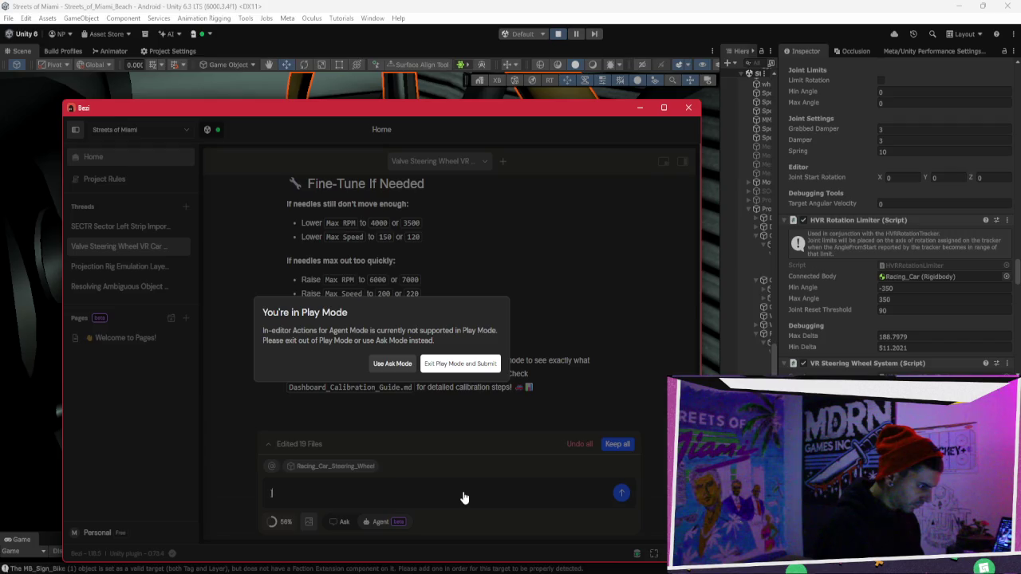
Exit Play Mode and submit the steering wheel fix request to Bezi's agent.
{"action": "left_click", "coordinate": [559, 40]}
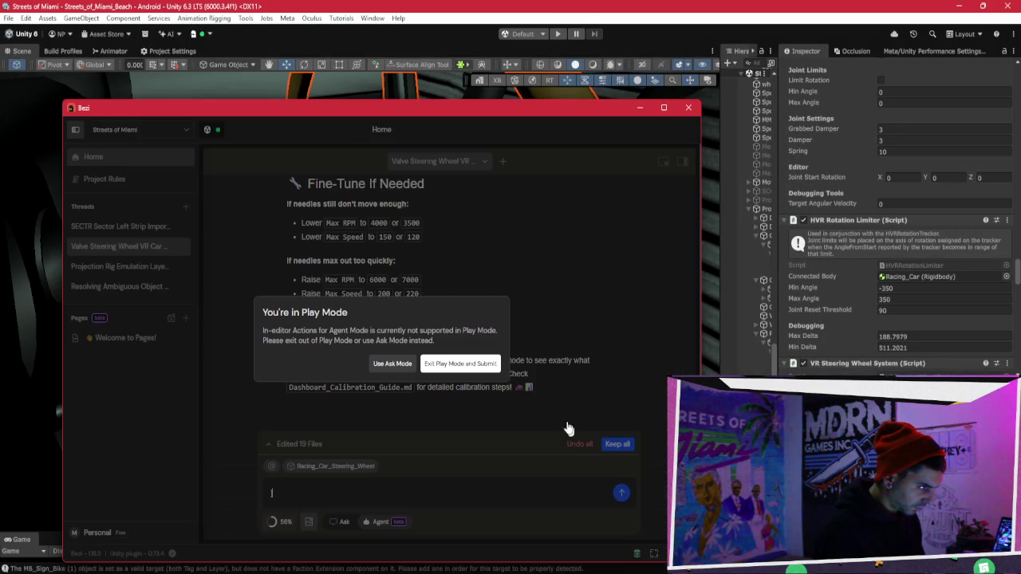
{"action": "left_click", "coordinate": [458, 363]}
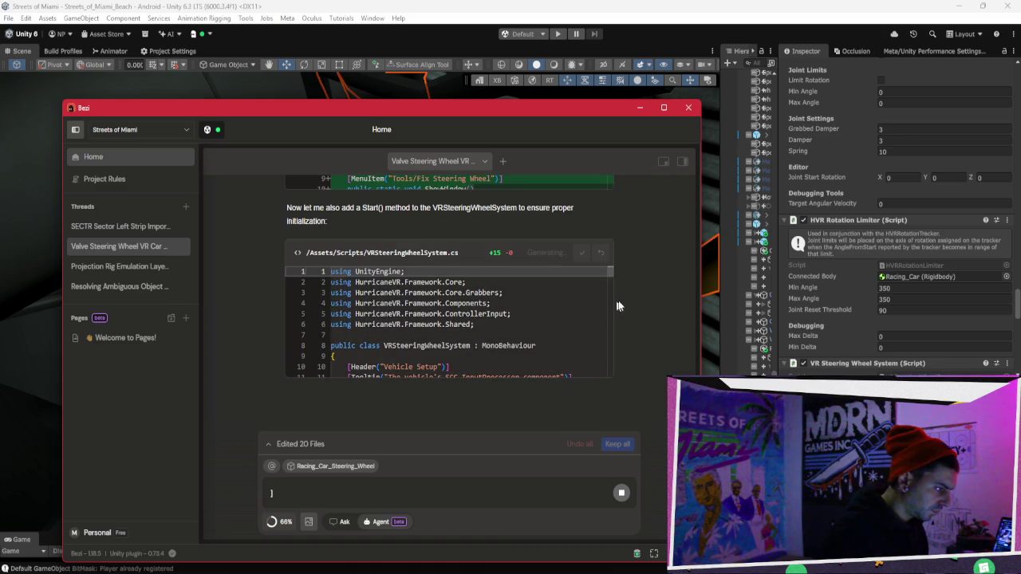
Review the generated FixSteeringWheelSetup.cs in the chat while the agent finishes its fix guide.
{"action": "scroll", "coordinate": [644, 281], "scroll_direction": "up", "scroll_amount": 3}
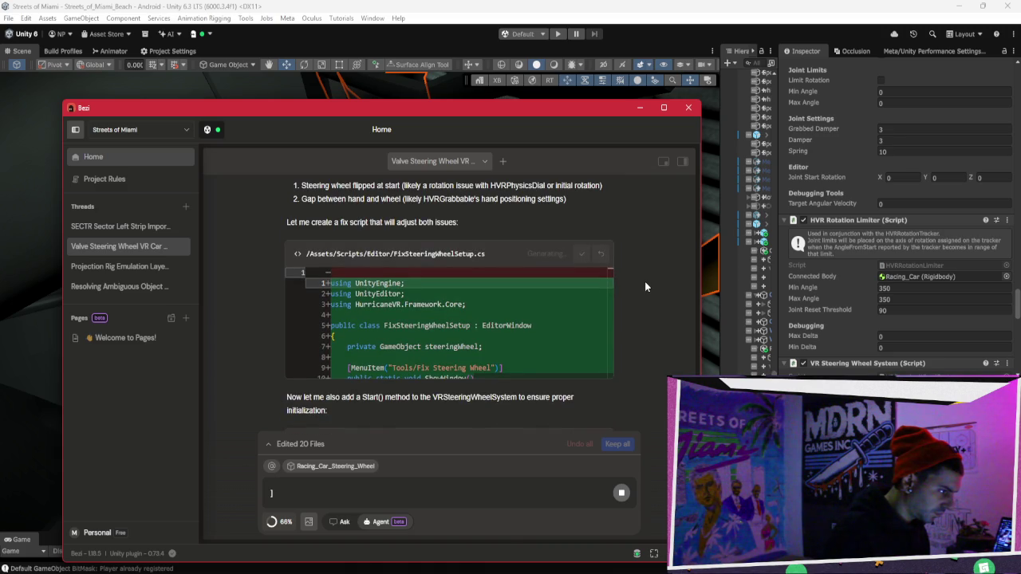
{"action": "scroll", "coordinate": [644, 281], "scroll_direction": "up", "scroll_amount": 1}
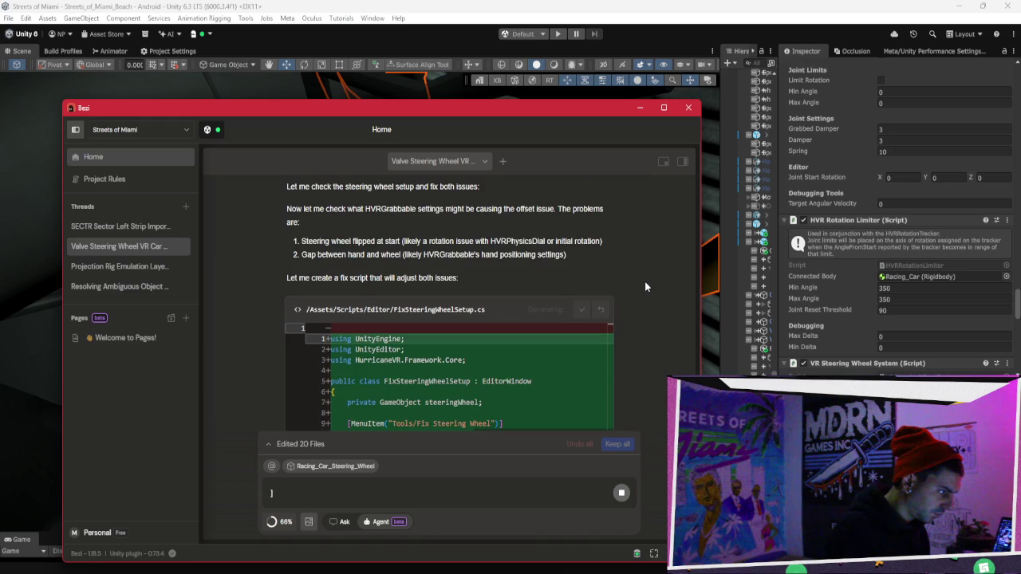
{"action": "scroll", "coordinate": [644, 284], "scroll_direction": "up", "scroll_amount": 1}
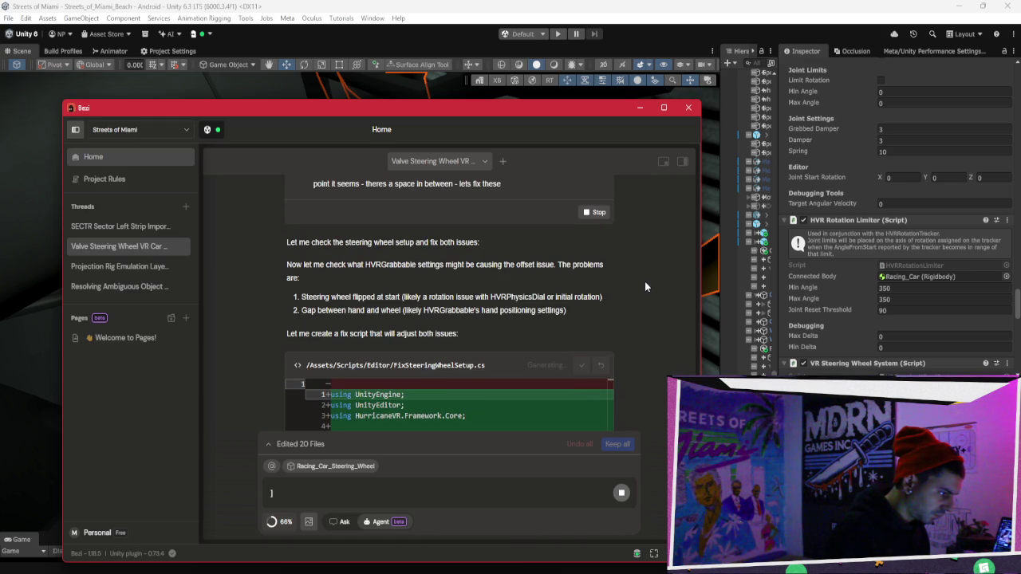
{"action": "scroll", "coordinate": [645, 280], "scroll_direction": "down", "scroll_amount": 1}
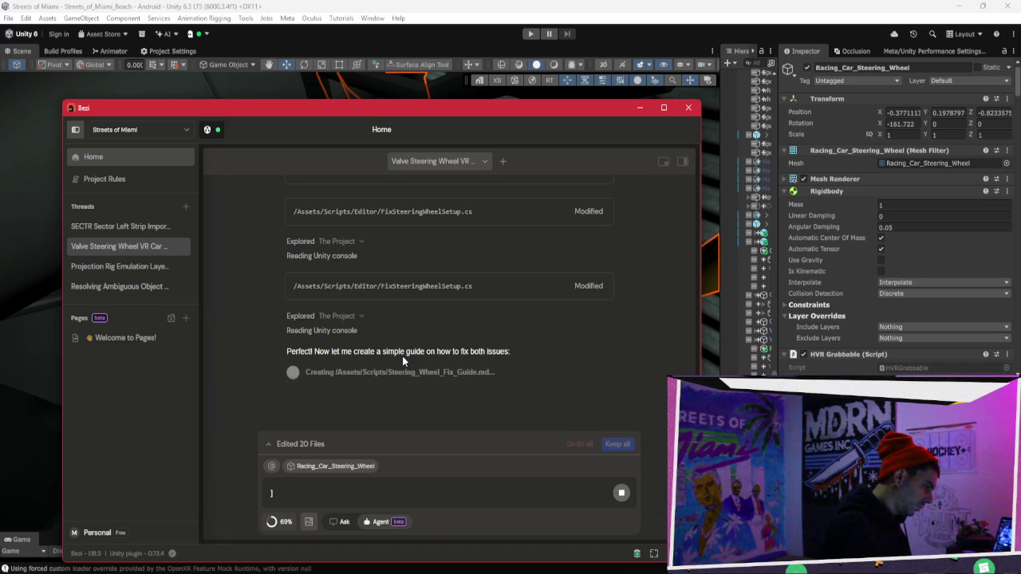
{"action": "left_click", "coordinate": [761, 236]}
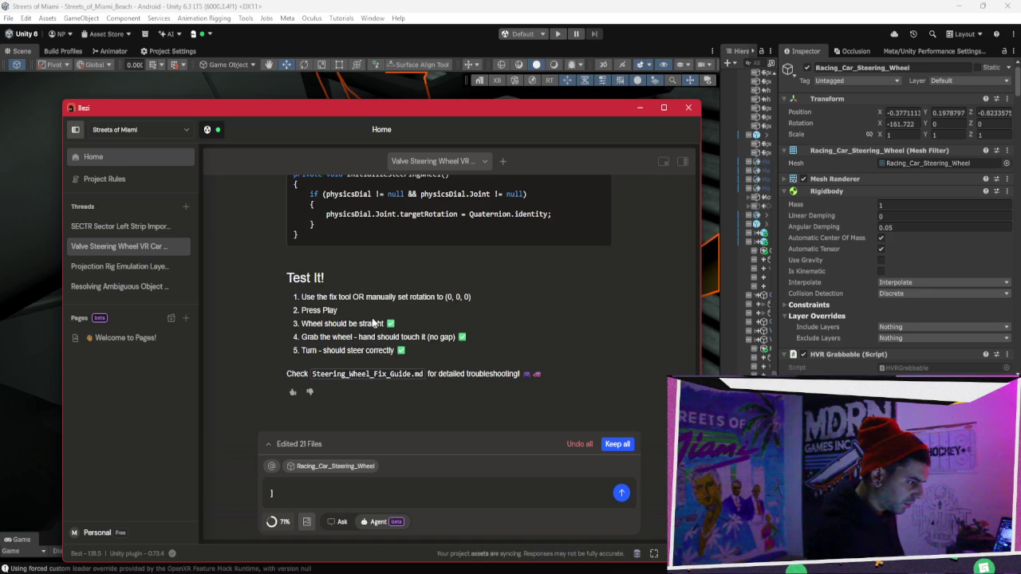
{"action": "scroll", "coordinate": [372, 322], "scroll_direction": "up", "scroll_amount": 10}
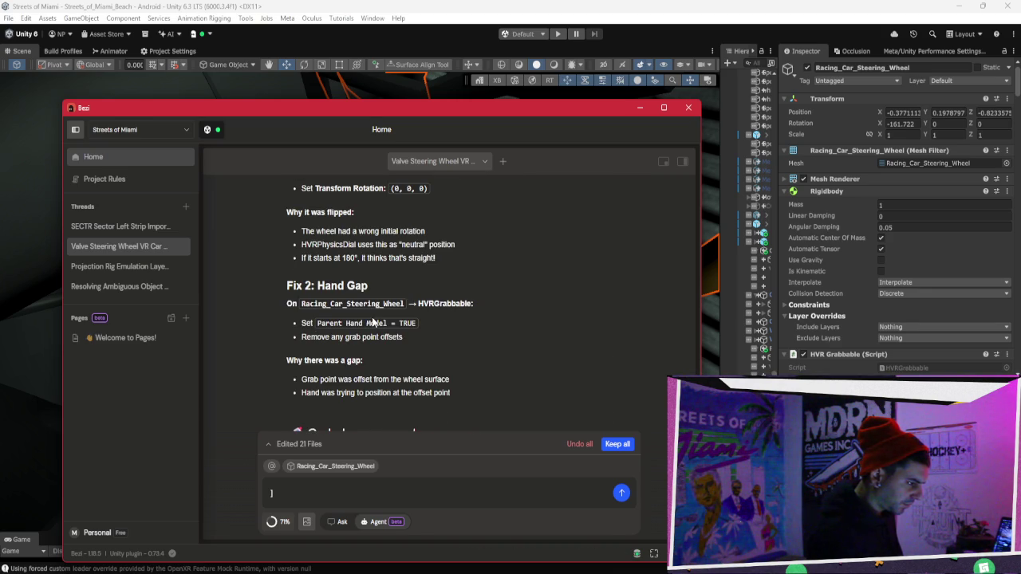
{"action": "scroll", "coordinate": [372, 321], "scroll_direction": "up", "scroll_amount": 3}
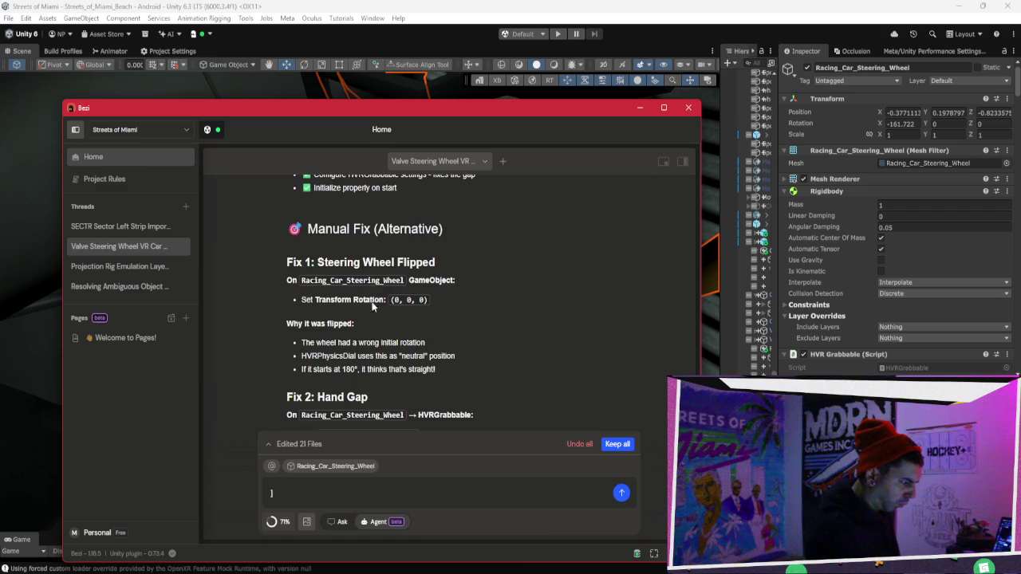
{"action": "scroll", "coordinate": [371, 297], "scroll_direction": "up", "scroll_amount": 2}
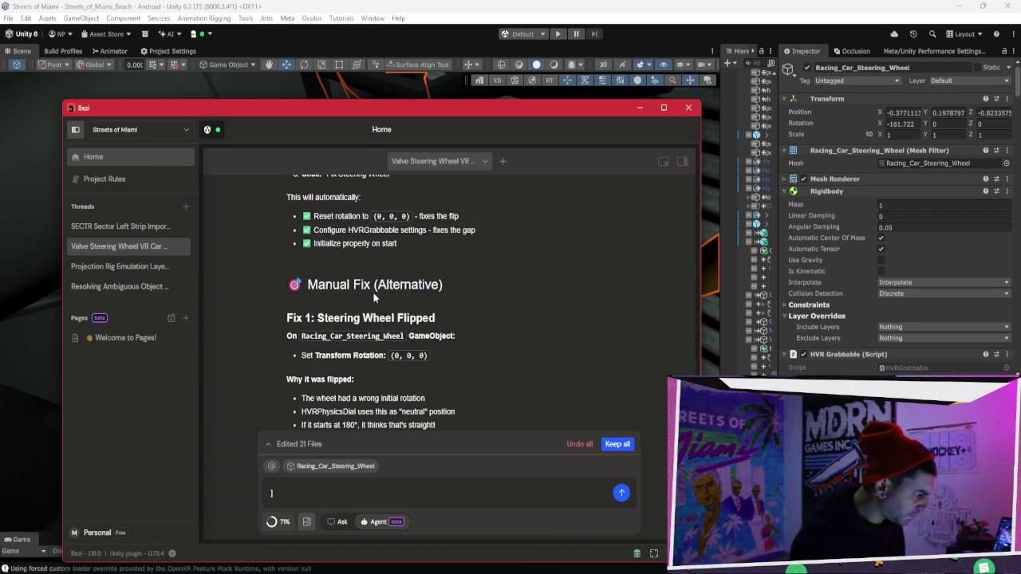
{"action": "scroll", "coordinate": [373, 297], "scroll_direction": "down", "scroll_amount": 3}
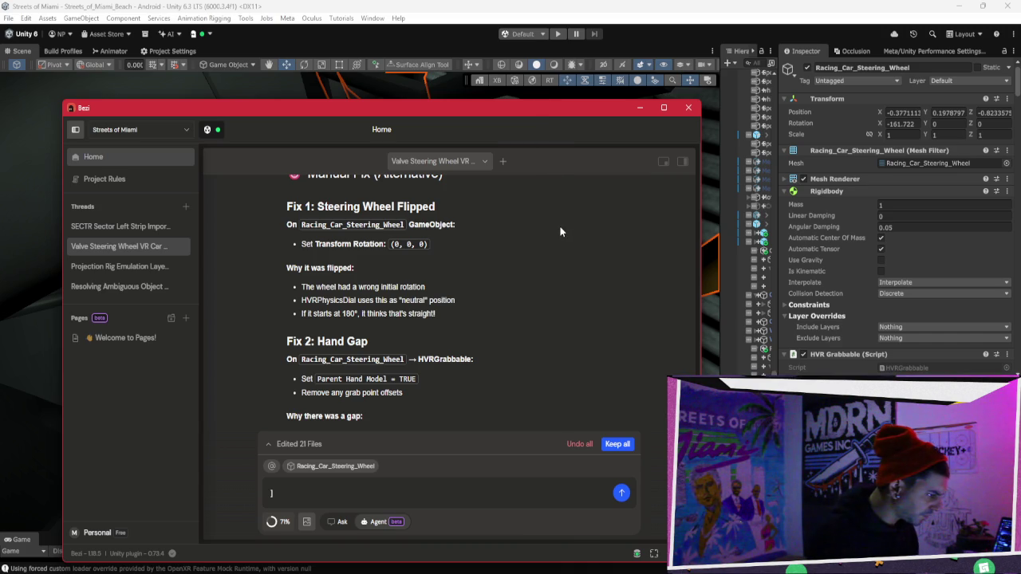
{"action": "scroll", "coordinate": [560, 227], "scroll_direction": "up", "scroll_amount": 3}
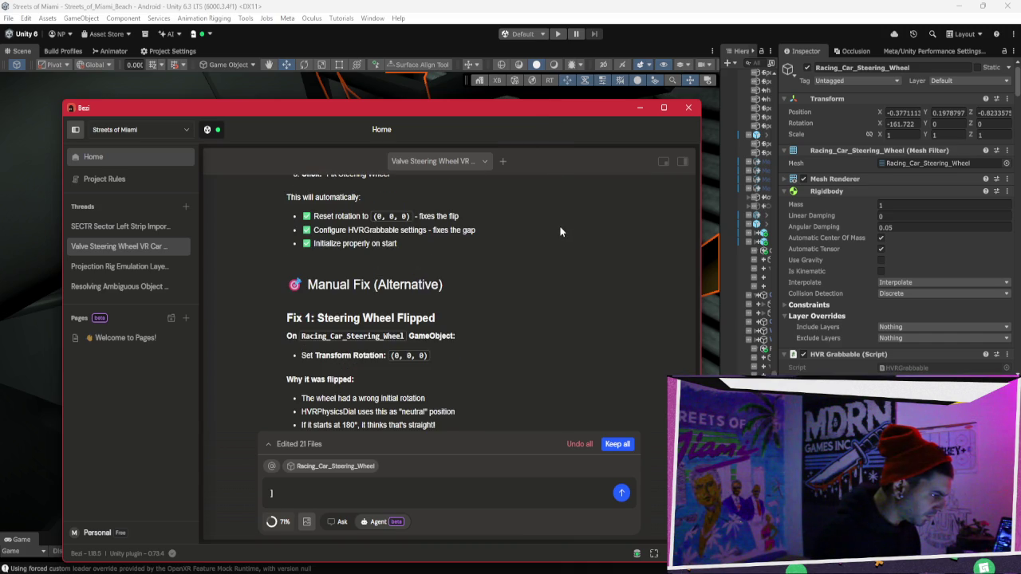
{"action": "scroll", "coordinate": [560, 225], "scroll_direction": "up", "scroll_amount": 10}
{"action": "scroll", "coordinate": [559, 225], "scroll_direction": "up", "scroll_amount": 10}
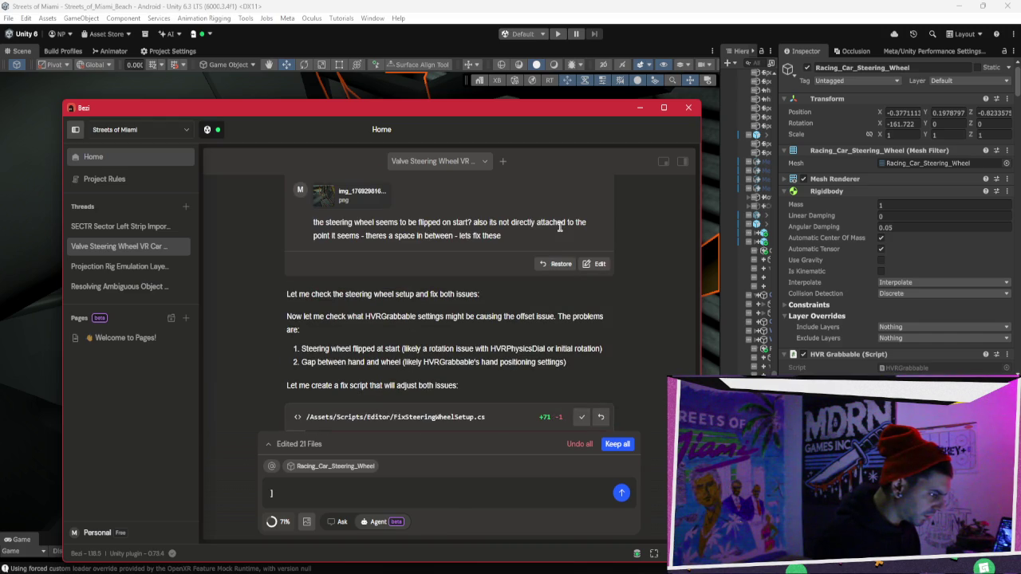
Reread the flip and hand-gap complaints, then restore the checkpoint before the steering wheel request.
{"action": "left_click_drag", "start_coordinate": [431, 224], "coordinate": [526, 223]}
{"action": "left_click", "coordinate": [526, 221]}
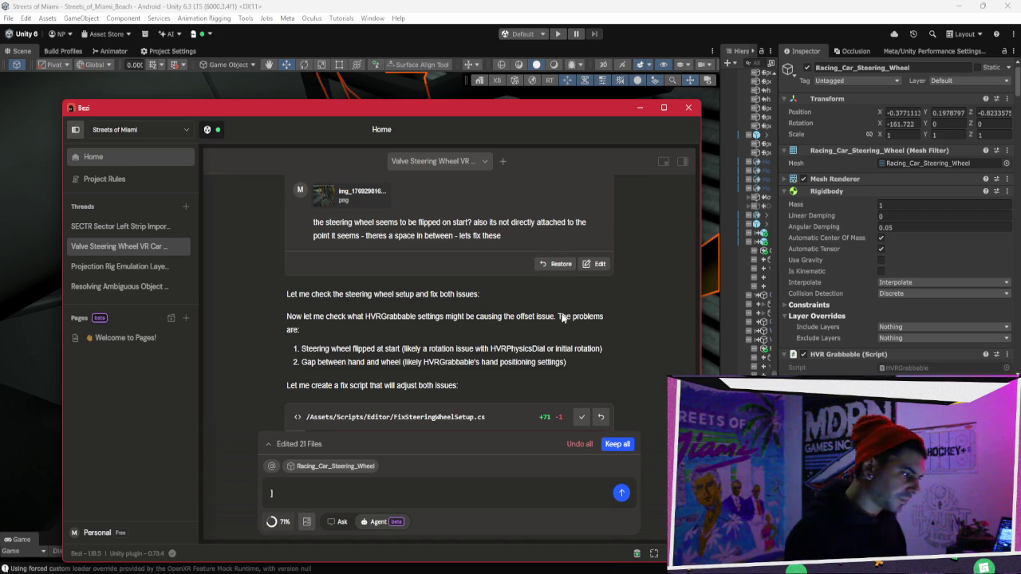
{"action": "left_click_drag", "start_coordinate": [313, 364], "coordinate": [403, 363]}
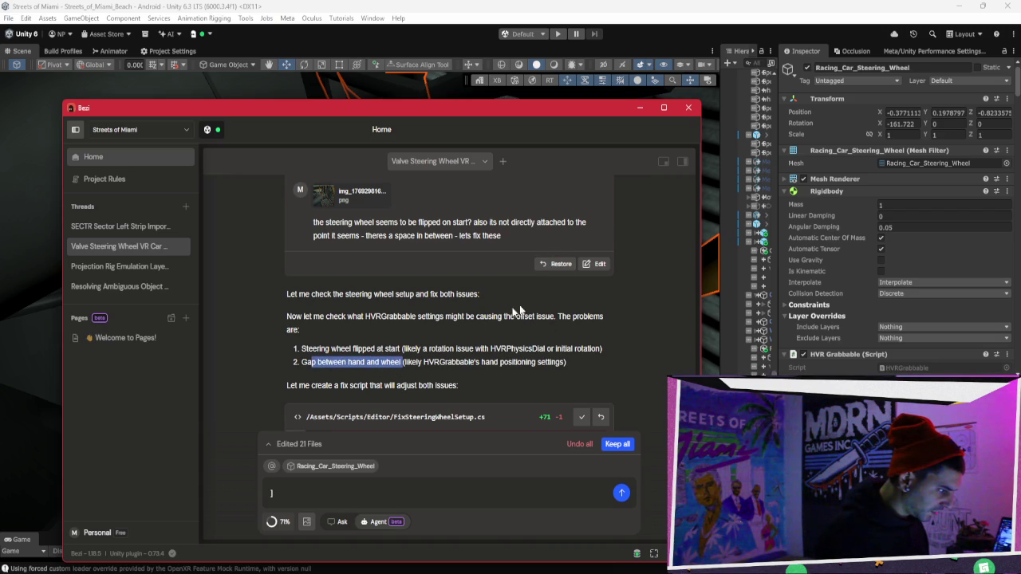
{"action": "left_click", "coordinate": [561, 264]}
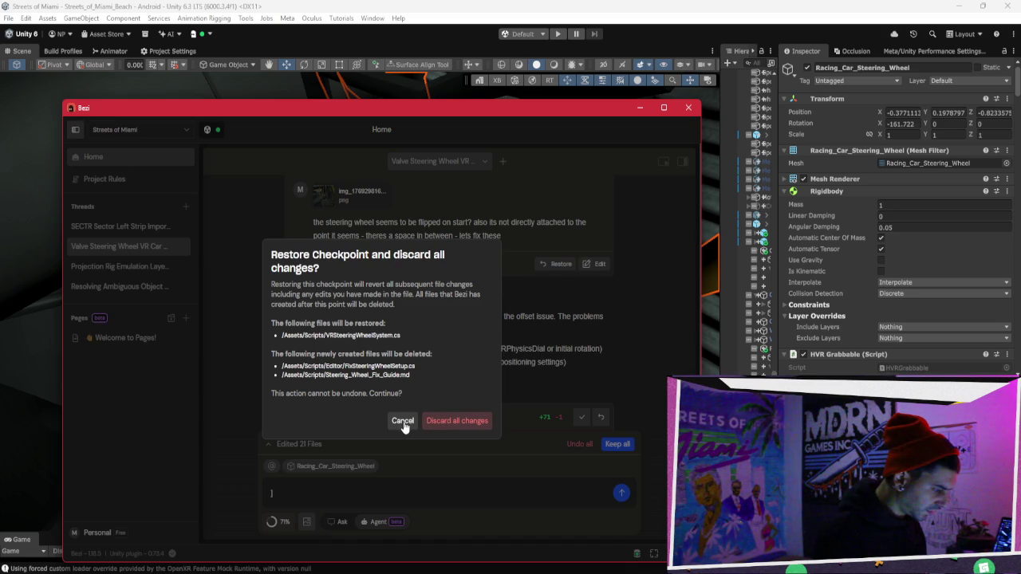
{"action": "left_click", "coordinate": [435, 420]}
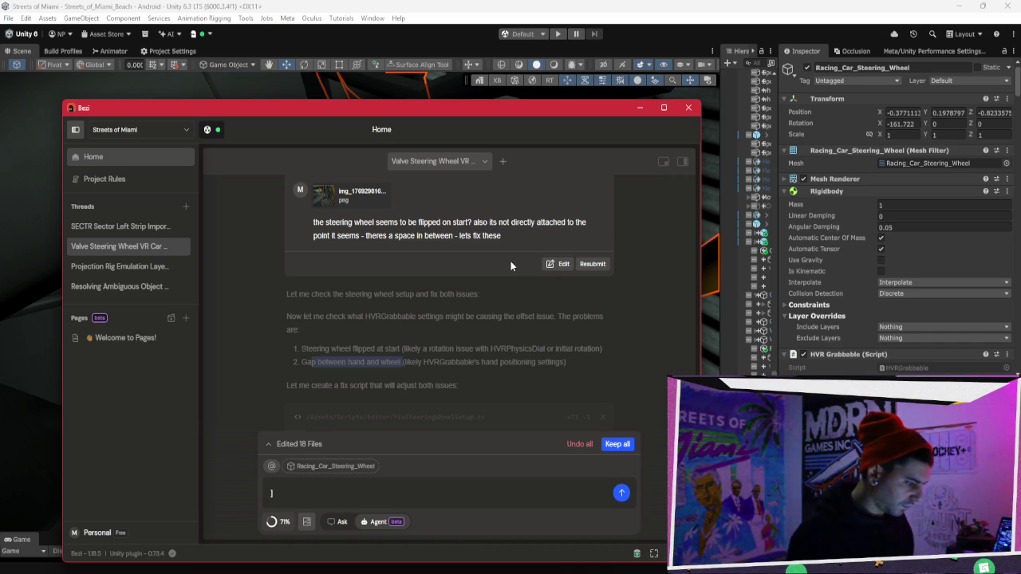
Reopen the original steering wheel request for editing.
{"action": "left_click", "coordinate": [559, 265]}
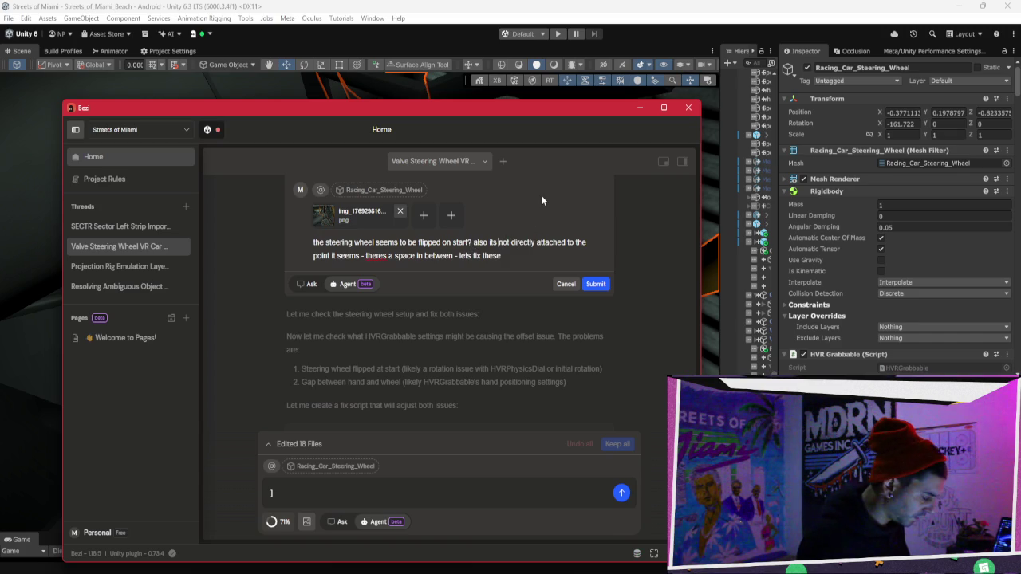
Reword the request to 'the rotation point is not directly attached to the car point' and resubmit.
{"action": "type", "text": "the rt"}
{"action": "key", "text": "BackSpace"}
{"action": "type", "text": "otation point is "}
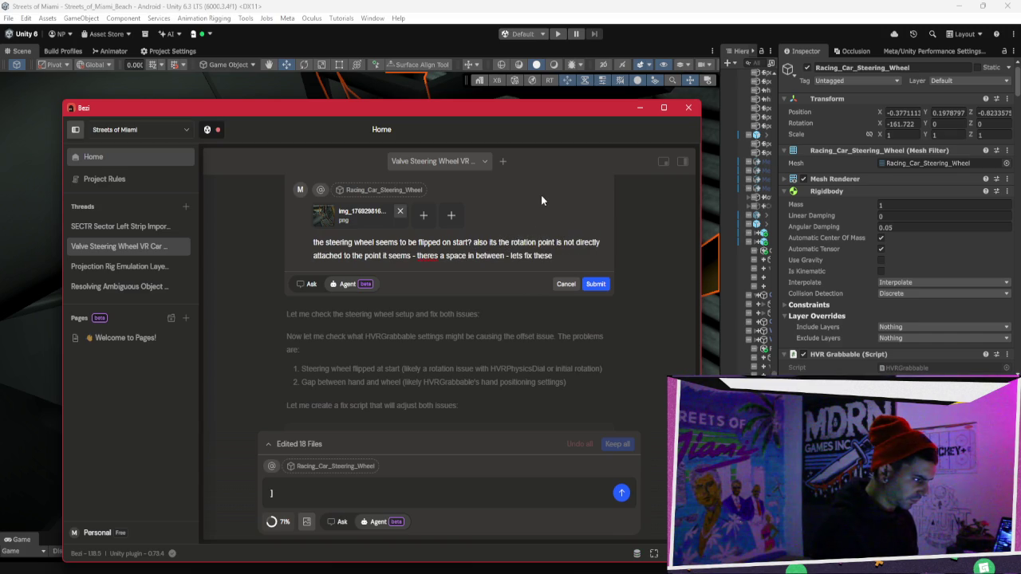
{"action": "type", "text": " car"}
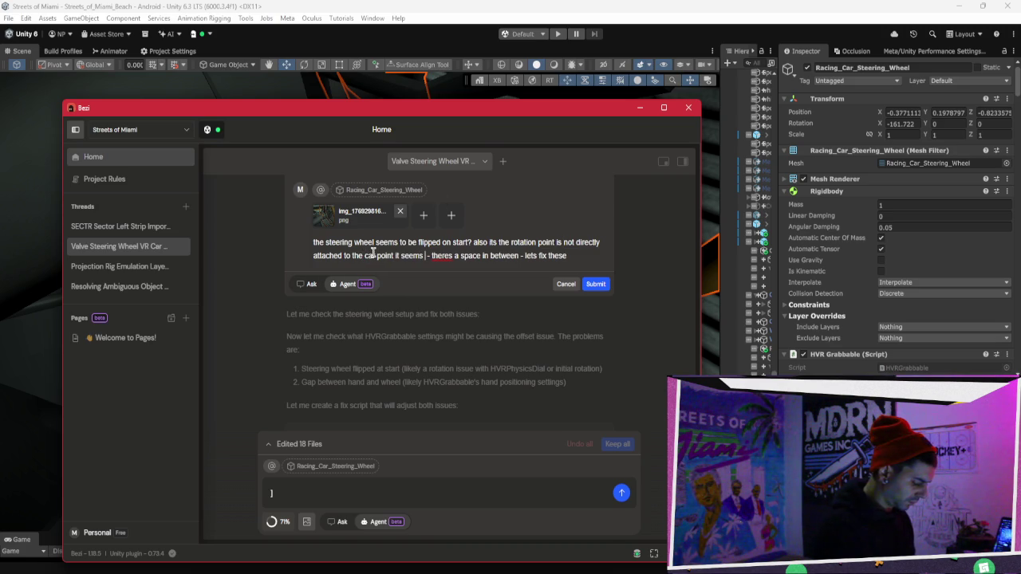
{"action": "type", "text": " -"}
{"action": "key", "text": "BackSpace"}
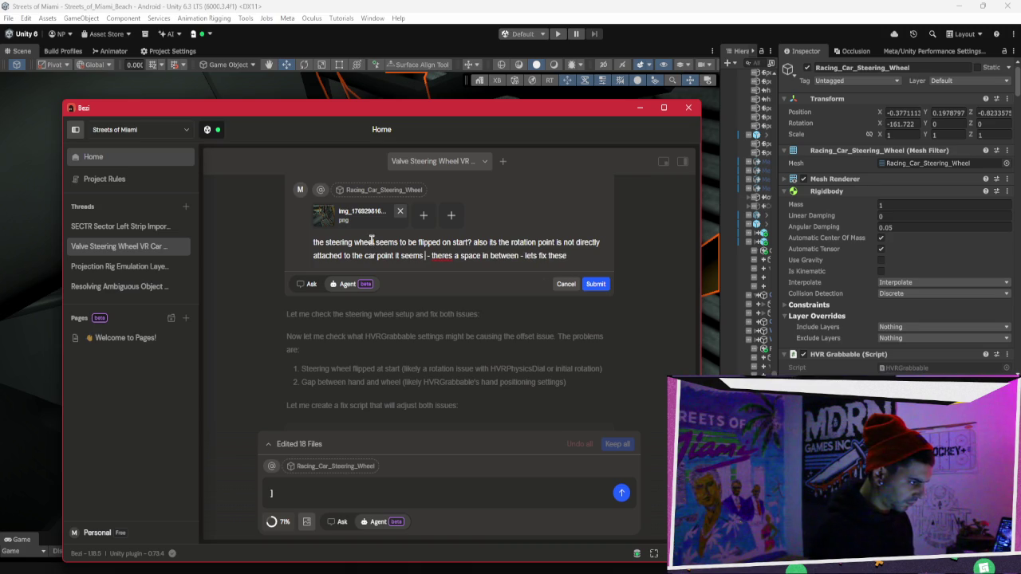
{"action": "left_click", "coordinate": [594, 285]}
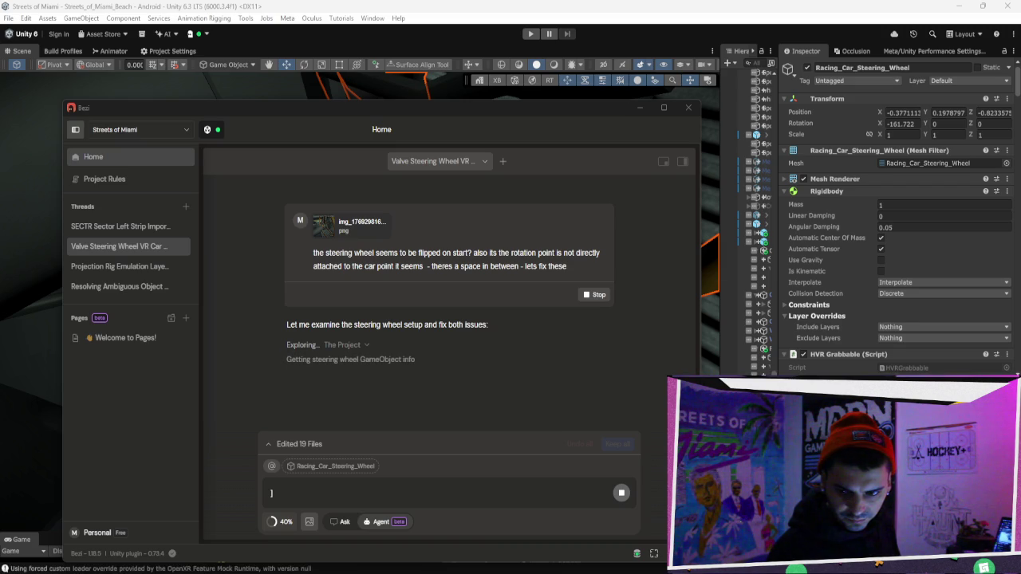
Switch to the browser showing the Streets of Miami VR Steam store page.
{"action": "key", "text": "alt+Tab"}
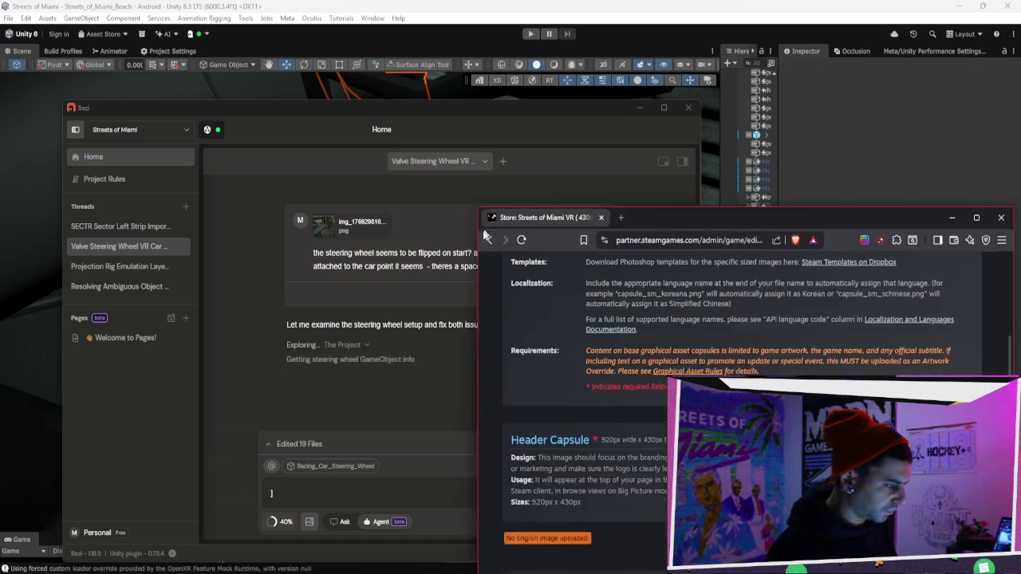
Load the Meta Horizon developer site in a new browser tab.
{"action": "left_click_drag", "start_coordinate": [489, 224], "coordinate": [319, 121]}
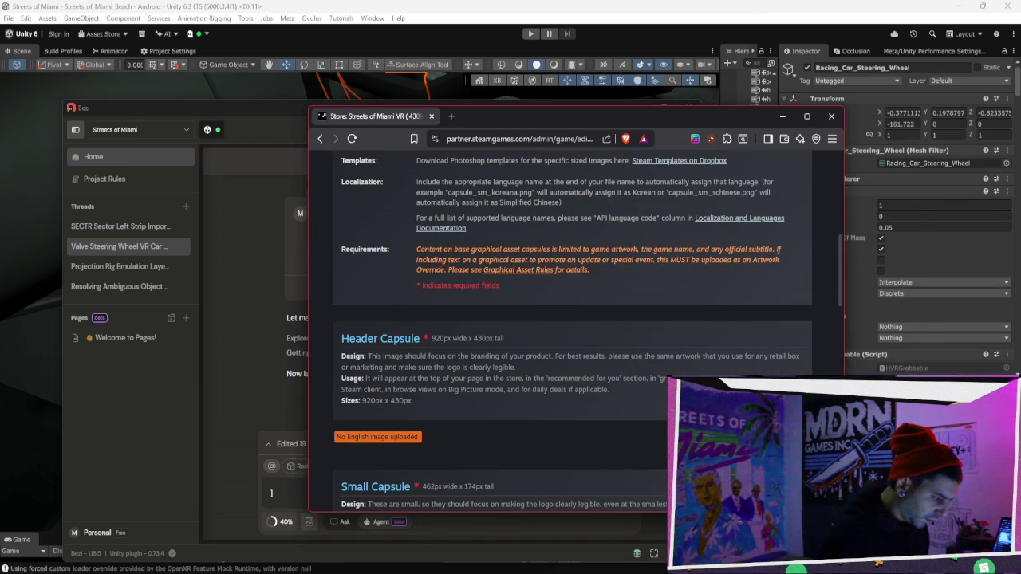
{"action": "key", "text": "alt+Tab"}
{"action": "key", "text": "alt+Tab"}
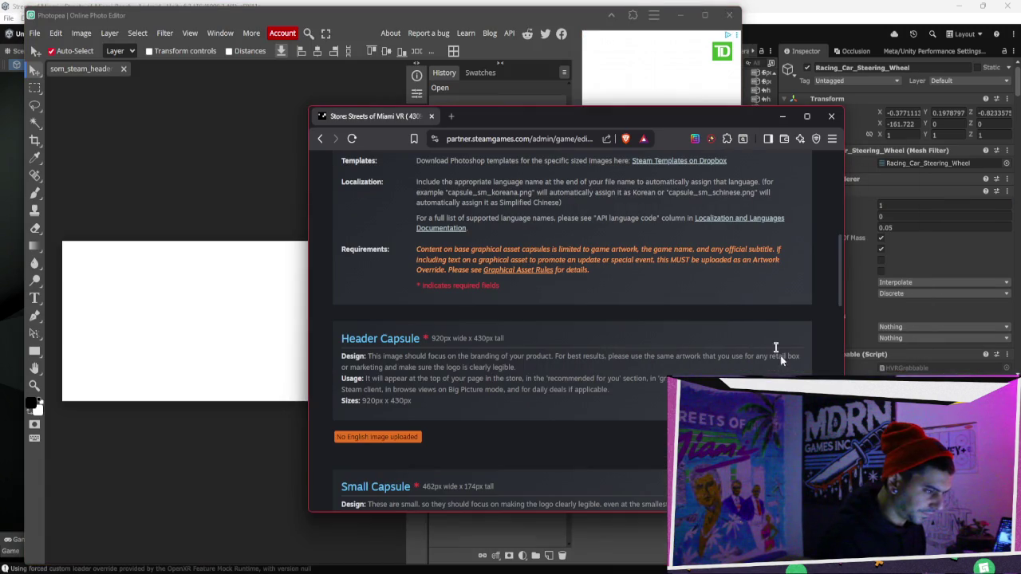
{"action": "left_click", "coordinate": [451, 117]}
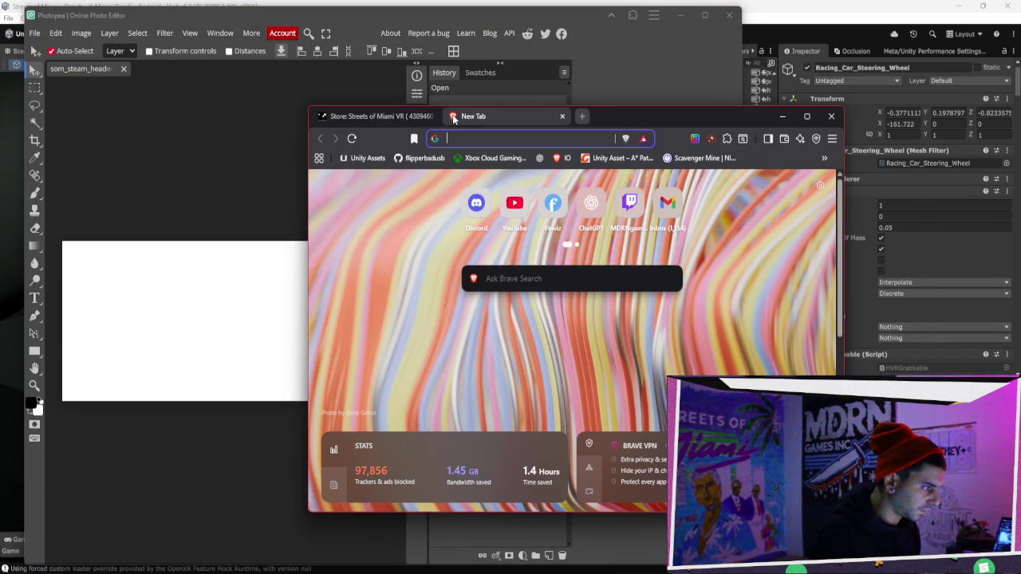
{"action": "type", "text": "stre"}
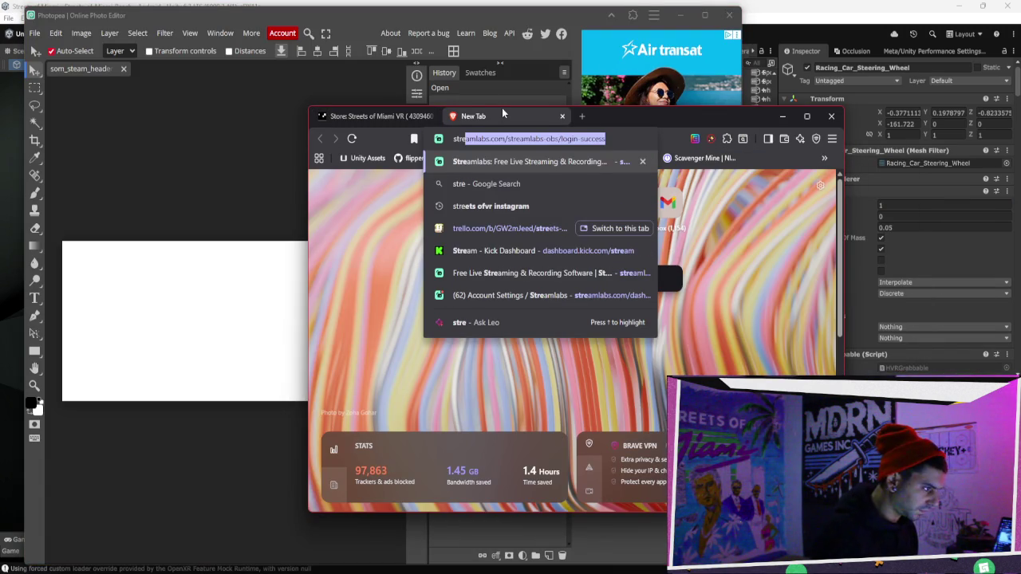
{"action": "key", "text": "BackSpace"}
{"action": "key", "text": "BackSpace"}
{"action": "key", "text": "BackSpace"}
{"action": "type", "text": "dev"}
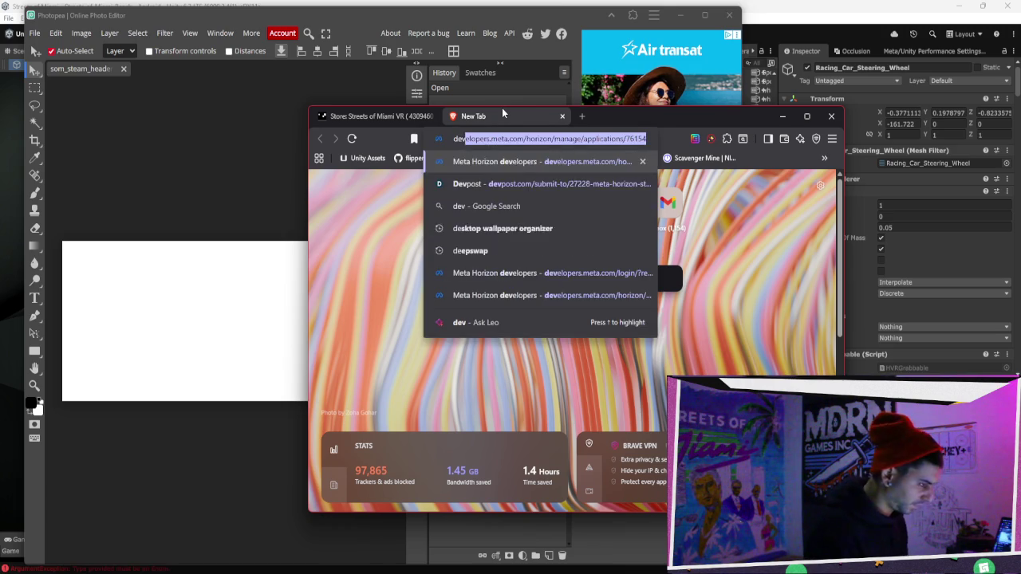
{"action": "key", "text": "Return"}
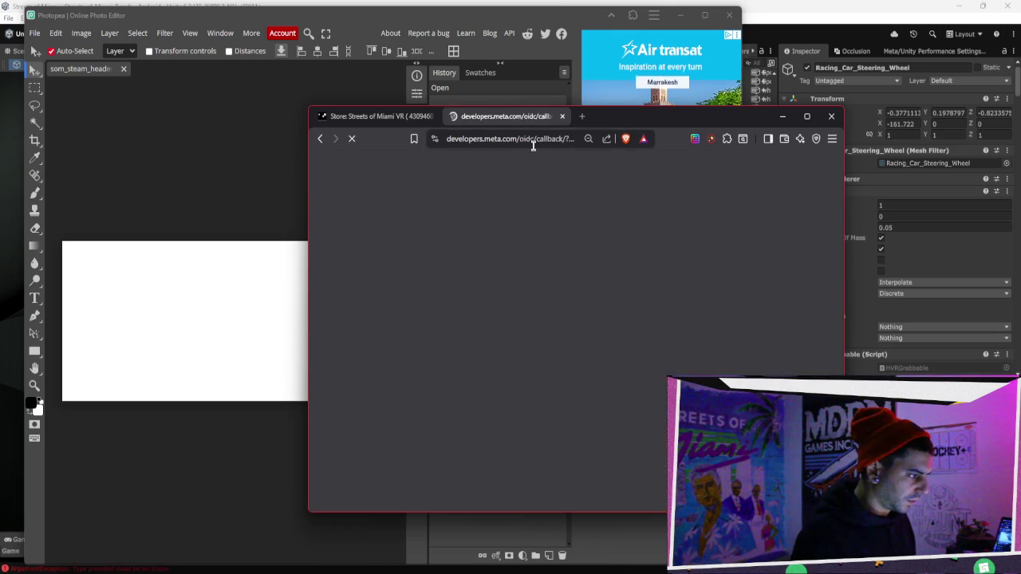
Open ChatGPT's Streets of Miami project in another tab and return to the developer dashboard.
{"action": "left_click", "coordinate": [581, 117]}
{"action": "type", "text": "srt"}
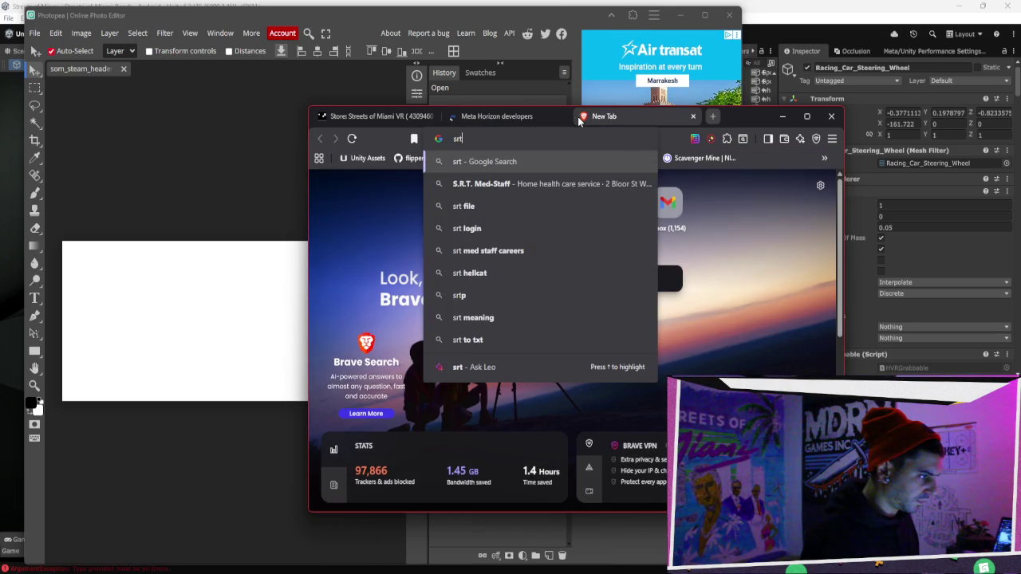
{"action": "key", "text": "BackSpace"}
{"action": "key", "text": "BackSpace"}
{"action": "key", "text": "BackSpace"}
{"action": "type", "text": "ch"}
{"action": "key", "text": "Return"}
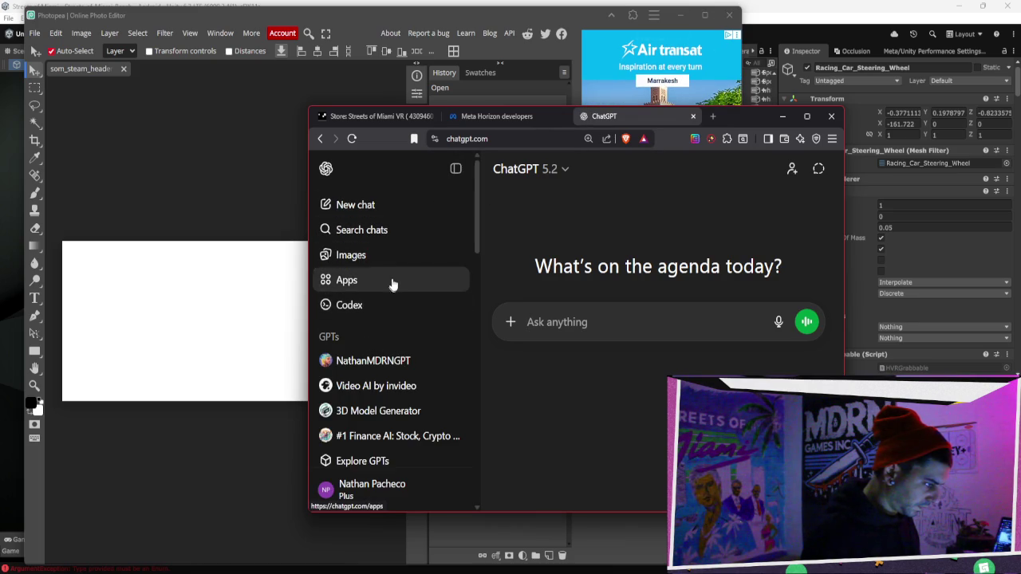
{"action": "scroll", "coordinate": [391, 292], "scroll_direction": "down", "scroll_amount": 5}
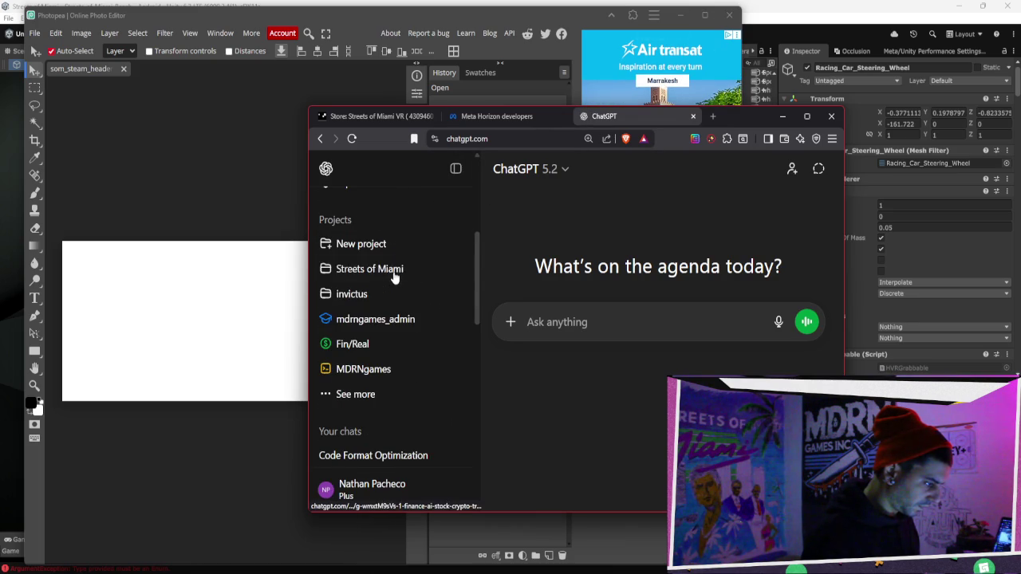
{"action": "left_click", "coordinate": [394, 273]}
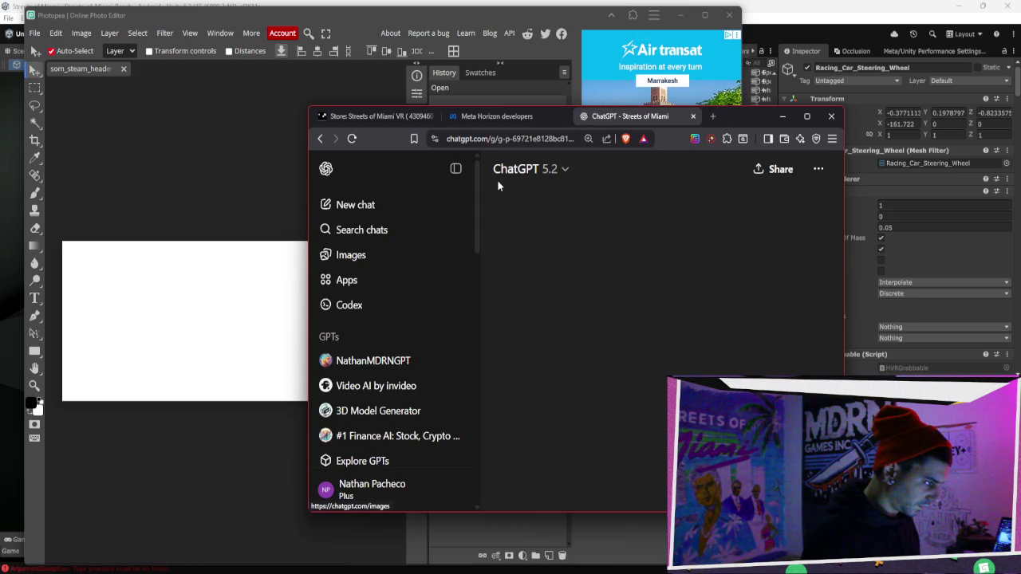
{"action": "left_click", "coordinate": [528, 120]}
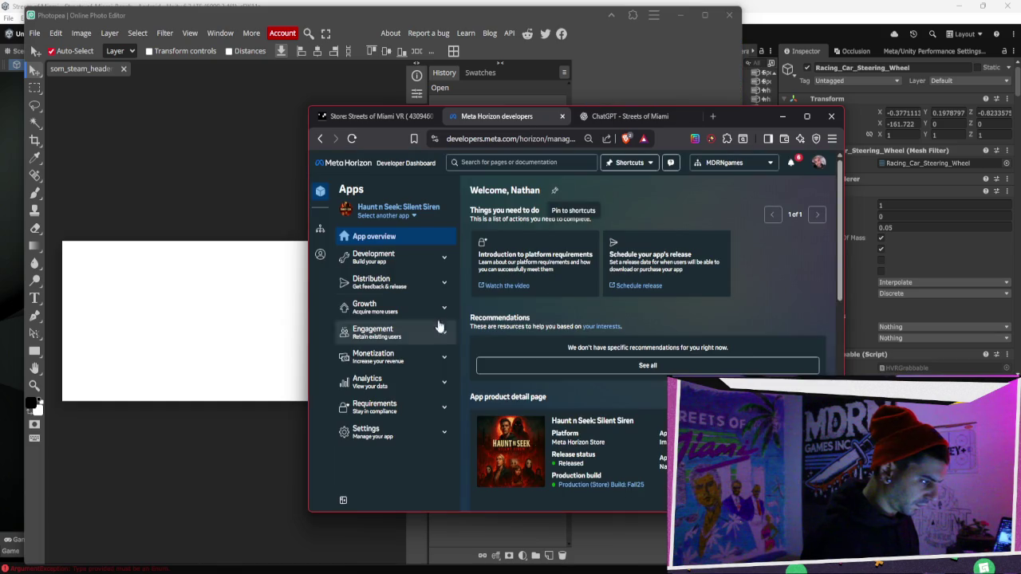
Switch the developer dashboard to the Streets of Miami app.
{"action": "left_click", "coordinate": [387, 212]}
{"action": "scroll", "coordinate": [415, 279], "scroll_direction": "down", "scroll_amount": 3}
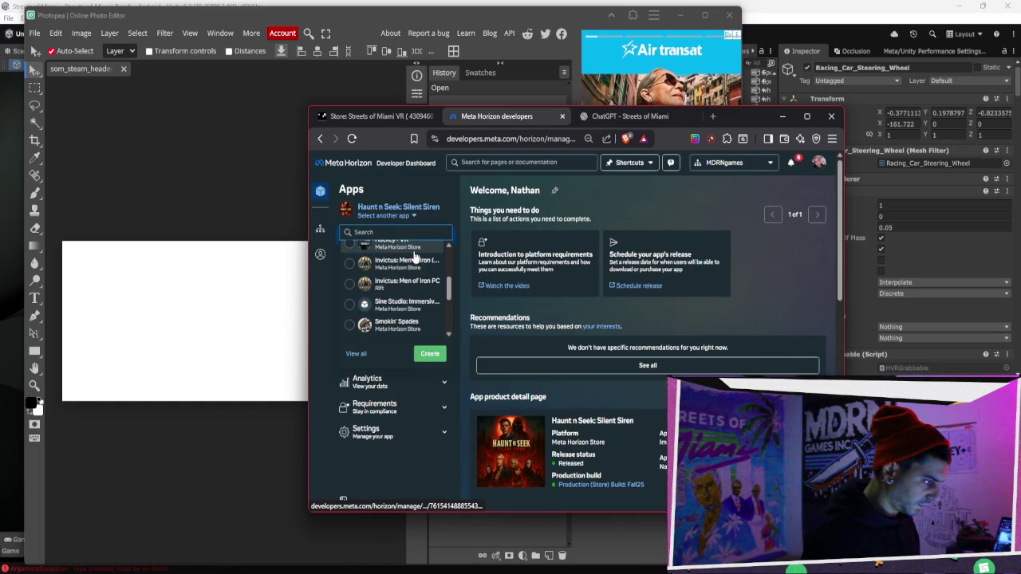
{"action": "scroll", "coordinate": [416, 271], "scroll_direction": "down", "scroll_amount": 3}
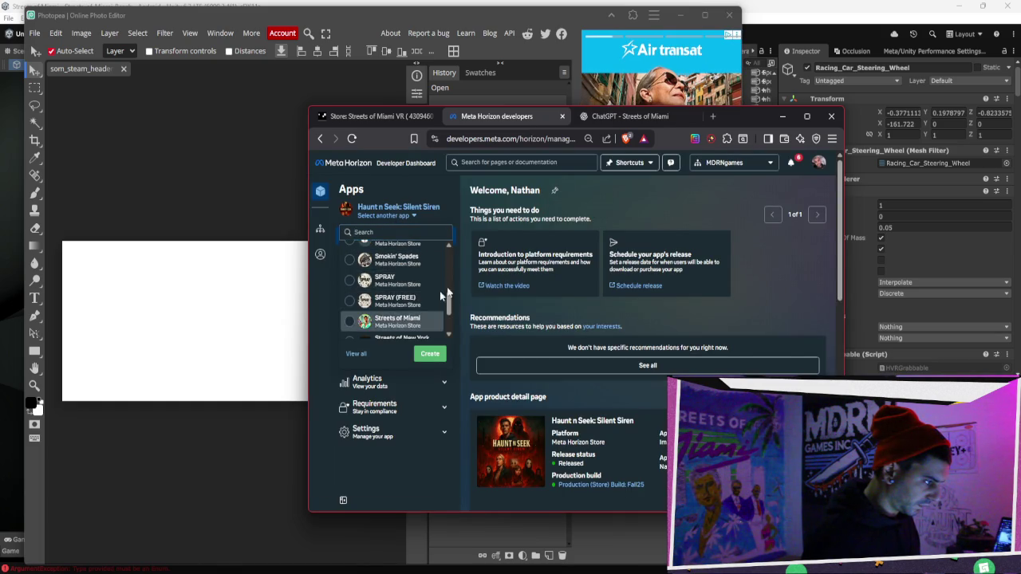
{"action": "left_click", "coordinate": [415, 320]}
{"action": "scroll", "coordinate": [568, 236], "scroll_direction": "down", "scroll_amount": 2}
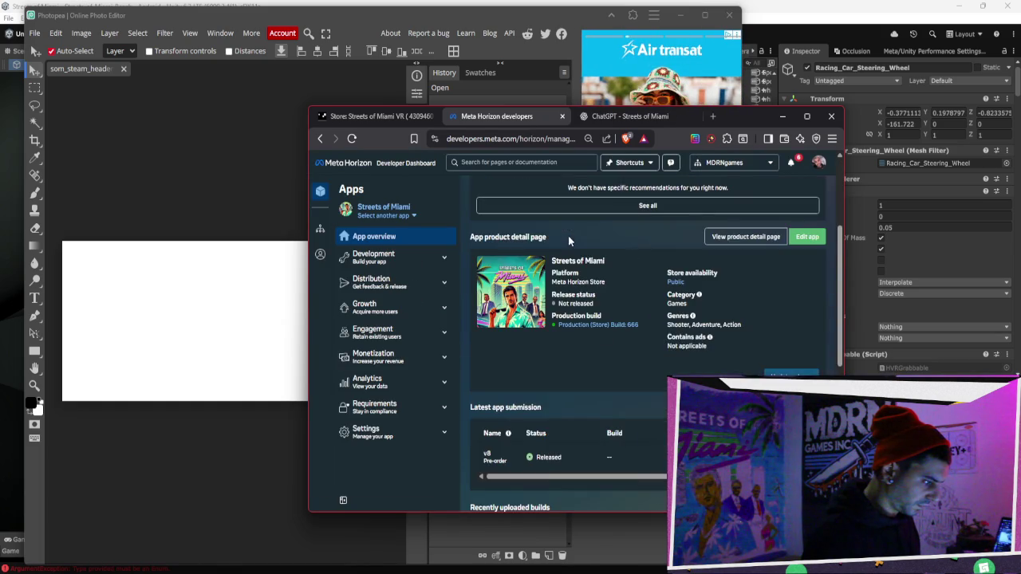
{"action": "scroll", "coordinate": [568, 235], "scroll_direction": "down", "scroll_amount": 2}
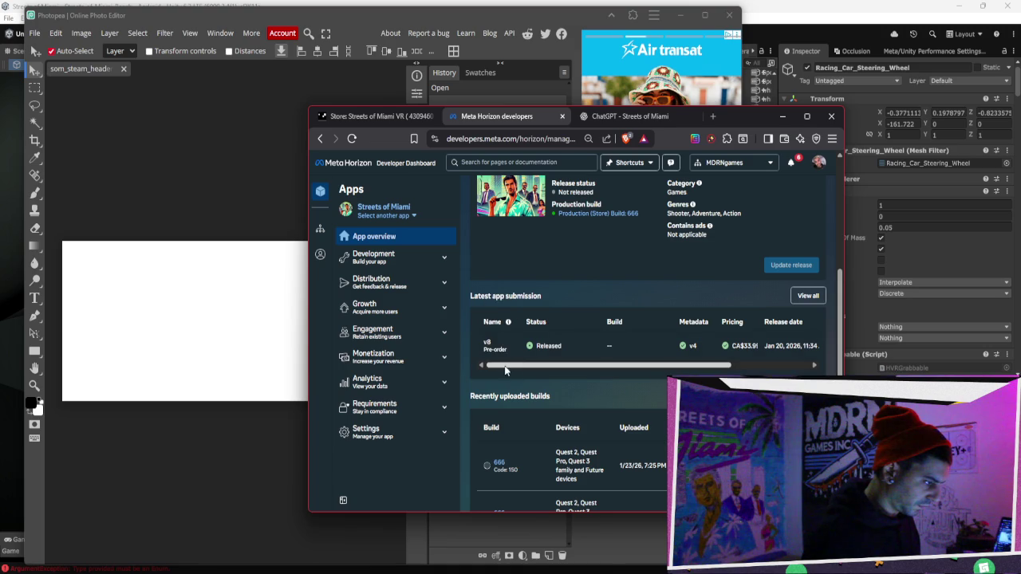
{"action": "left_click", "coordinate": [408, 385]}
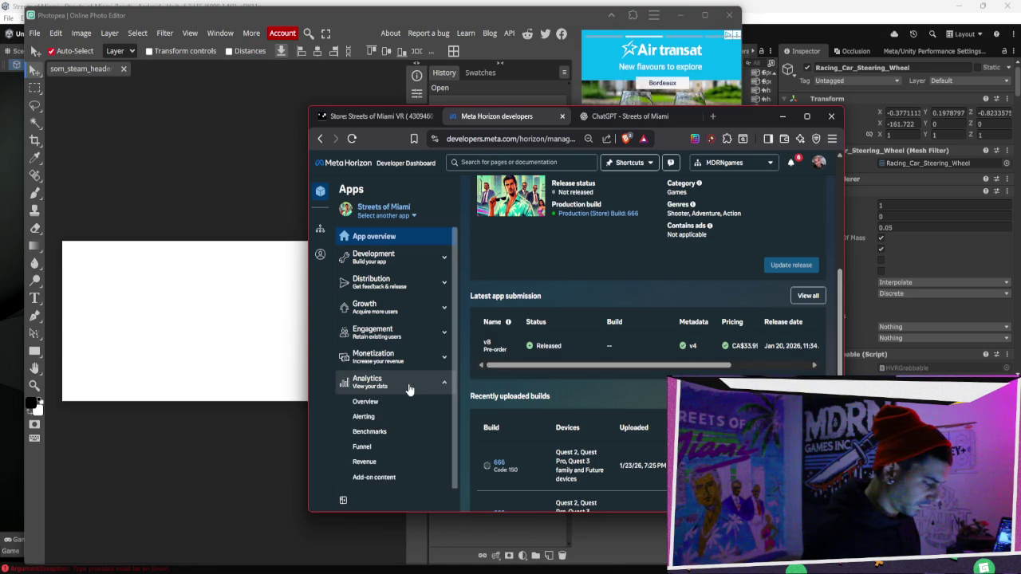
{"action": "left_click", "coordinate": [408, 385]}
{"action": "left_click", "coordinate": [363, 255]}
{"action": "left_click", "coordinate": [363, 255]}
{"action": "scroll", "coordinate": [575, 382], "scroll_direction": "up", "scroll_amount": 2}
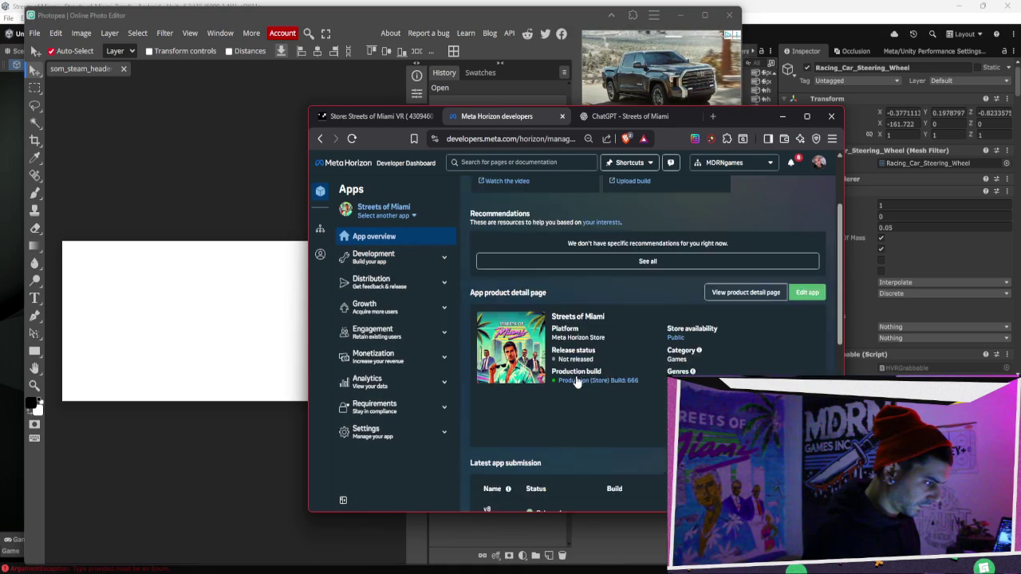
{"action": "scroll", "coordinate": [578, 383], "scroll_direction": "down", "scroll_amount": 5}
{"action": "scroll", "coordinate": [571, 335], "scroll_direction": "up", "scroll_amount": 1}
{"action": "scroll", "coordinate": [550, 375], "scroll_direction": "up", "scroll_amount": 3}
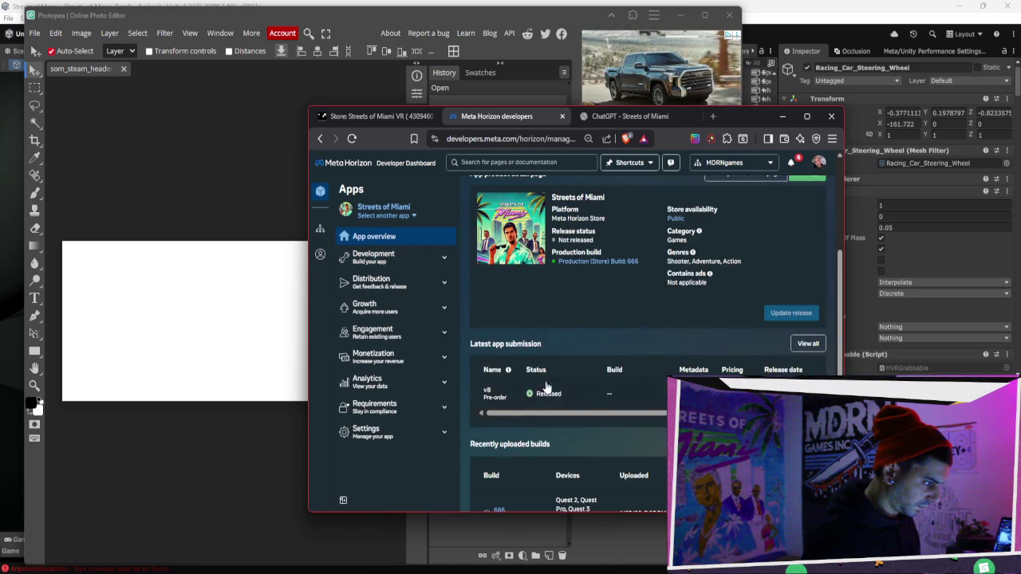
Open the v8 submission's App Metadata and show its Assets.
{"action": "left_click", "coordinate": [546, 388]}
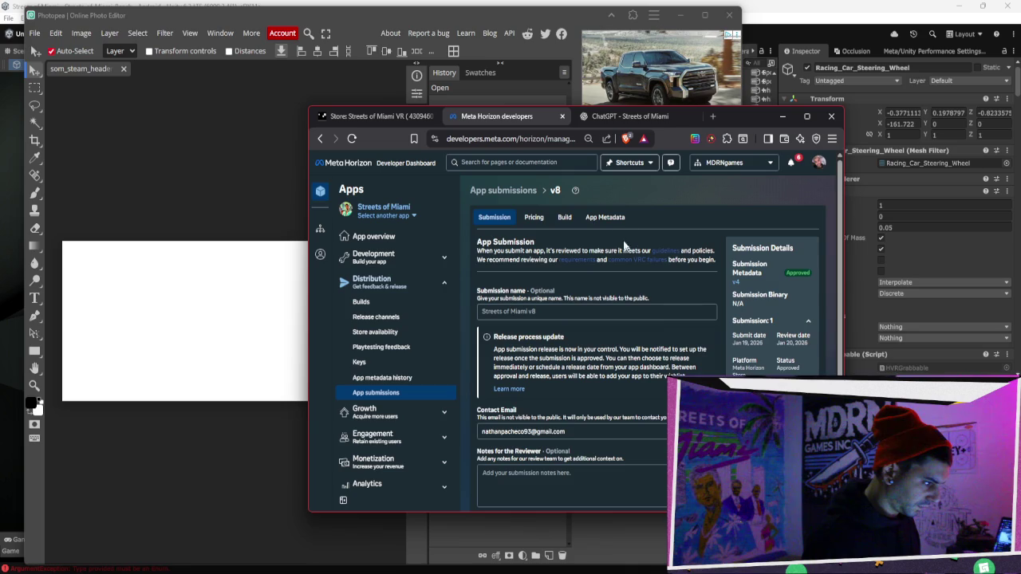
{"action": "left_click", "coordinate": [605, 217]}
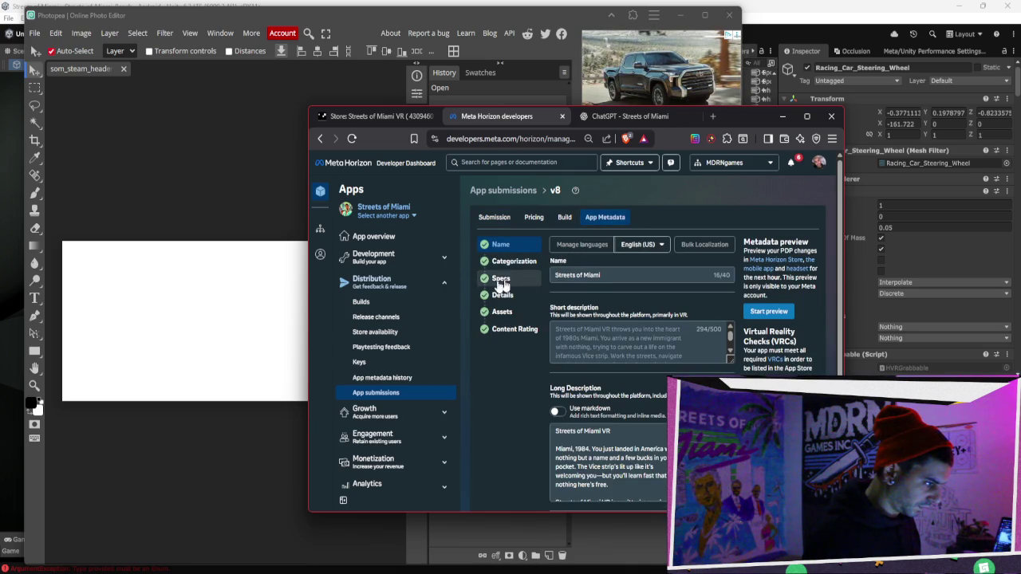
{"action": "left_click", "coordinate": [527, 280]}
{"action": "left_click", "coordinate": [501, 295]}
{"action": "left_click", "coordinate": [501, 312]}
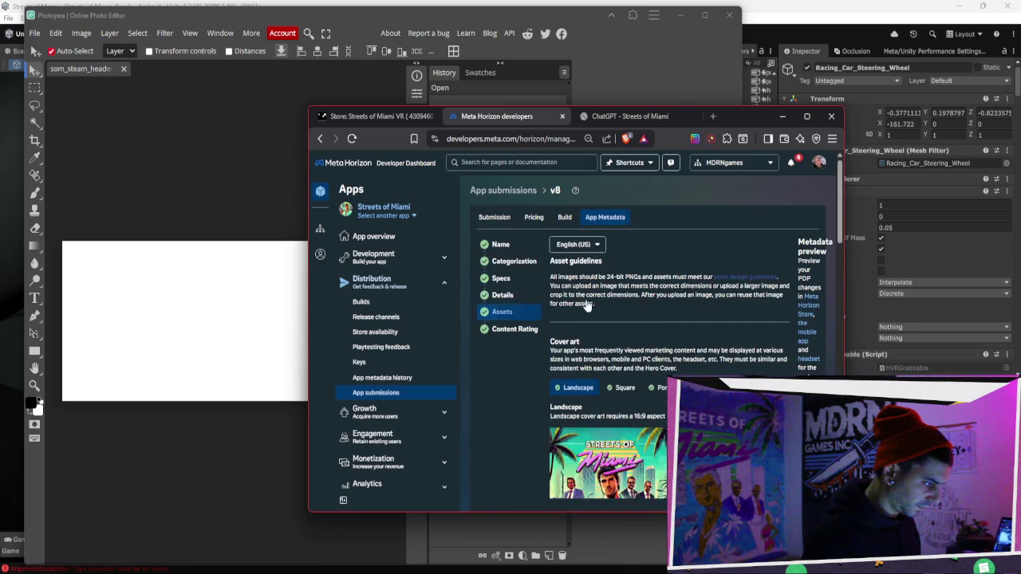
{"action": "scroll", "coordinate": [587, 307], "scroll_direction": "down", "scroll_amount": 5}
{"action": "scroll", "coordinate": [586, 306], "scroll_direction": "up", "scroll_amount": 2}
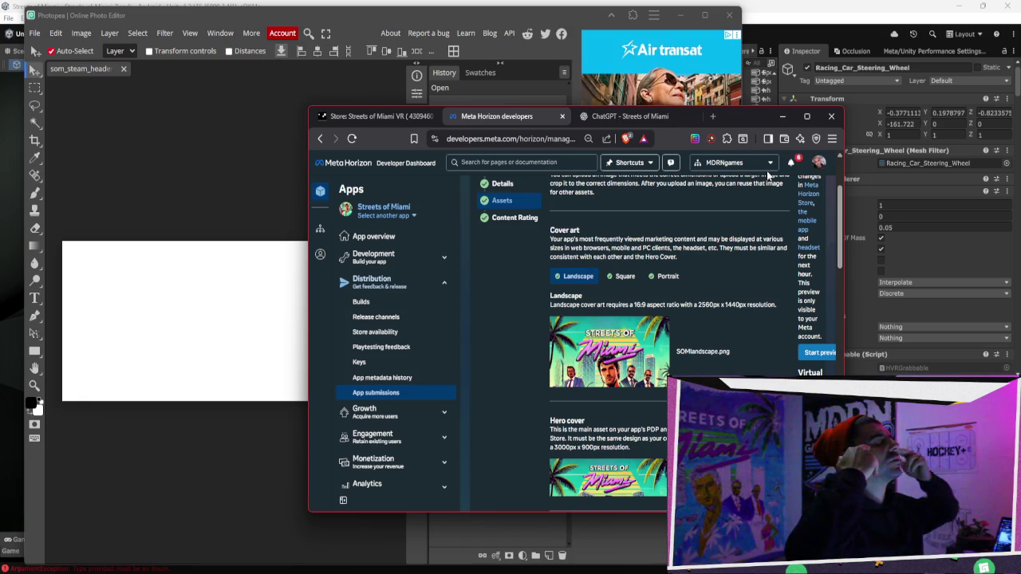
Show the square, then the portrait cover art SOM.portrait.png among the assets.
{"action": "left_click", "coordinate": [624, 118]}
{"action": "left_click", "coordinate": [495, 116]}
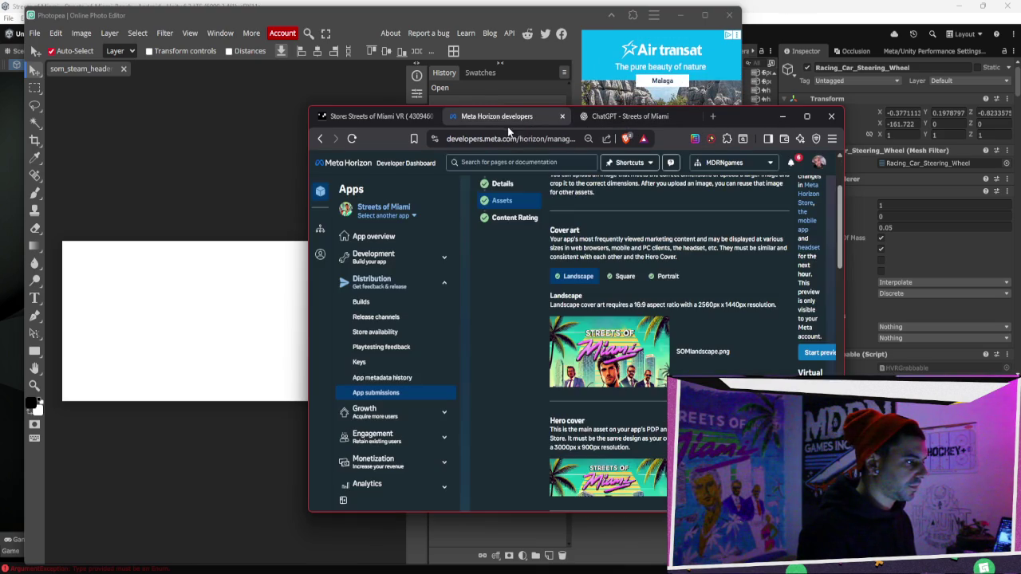
{"action": "scroll", "coordinate": [627, 303], "scroll_direction": "down", "scroll_amount": 5}
{"action": "scroll", "coordinate": [626, 303], "scroll_direction": "down", "scroll_amount": 3}
{"action": "scroll", "coordinate": [626, 303], "scroll_direction": "up", "scroll_amount": 10}
{"action": "left_click", "coordinate": [630, 278]}
{"action": "left_click", "coordinate": [668, 276]}
{"action": "scroll", "coordinate": [675, 277], "scroll_direction": "down", "scroll_amount": 2}
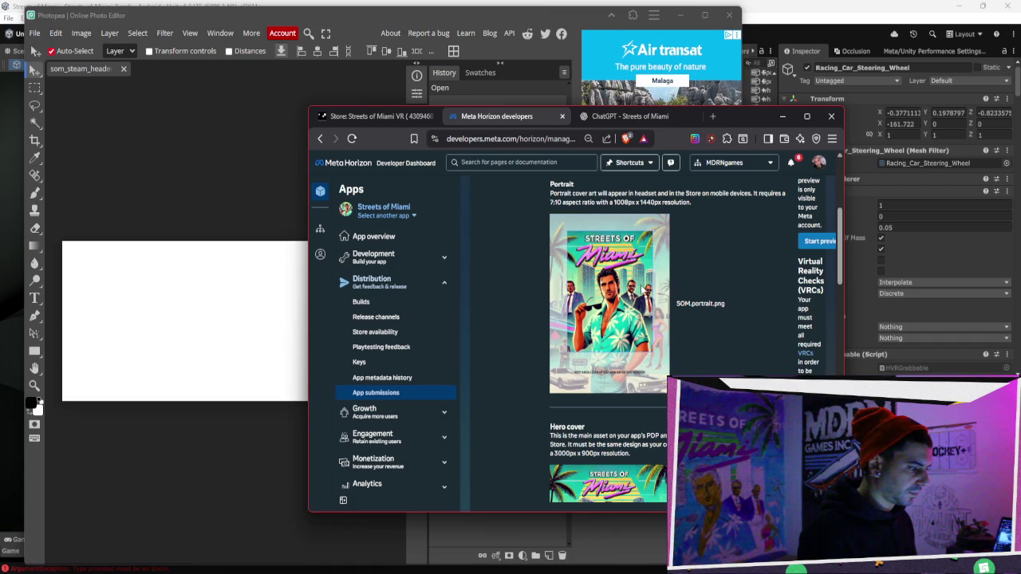
Save the portrait cover art to Downloads as SOM_potrait.png.
{"action": "right_click", "coordinate": [642, 287]}
{"action": "left_click", "coordinate": [667, 314]}
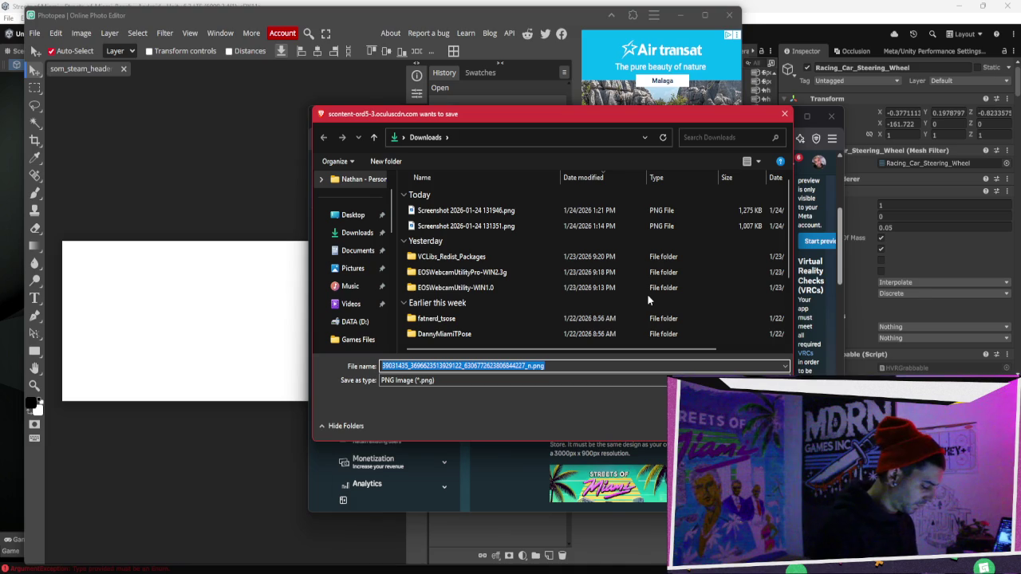
{"action": "type", "text": "SOM"}
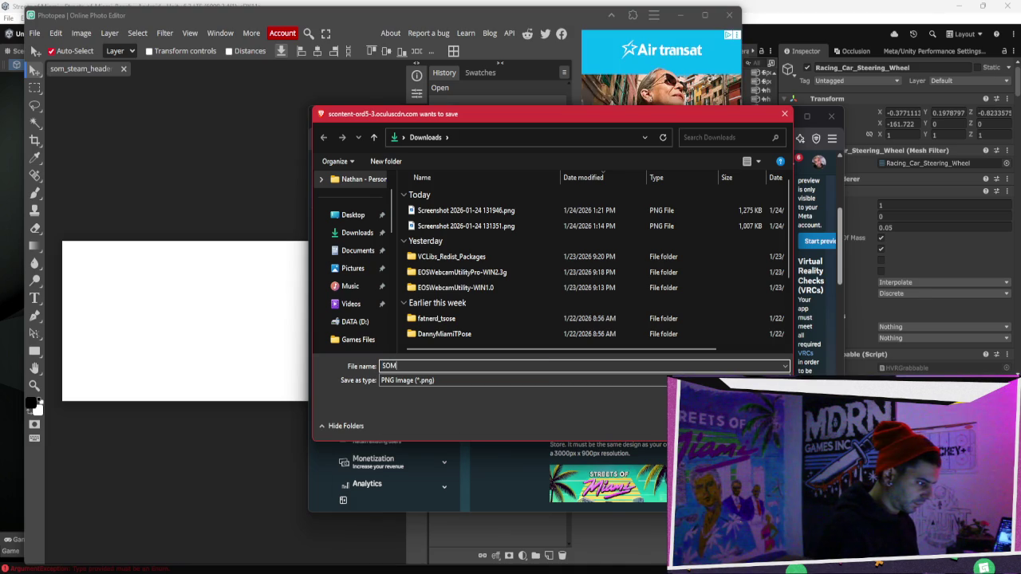
{"action": "type", "text": "_portrait"}
{"action": "key", "text": "Return"}
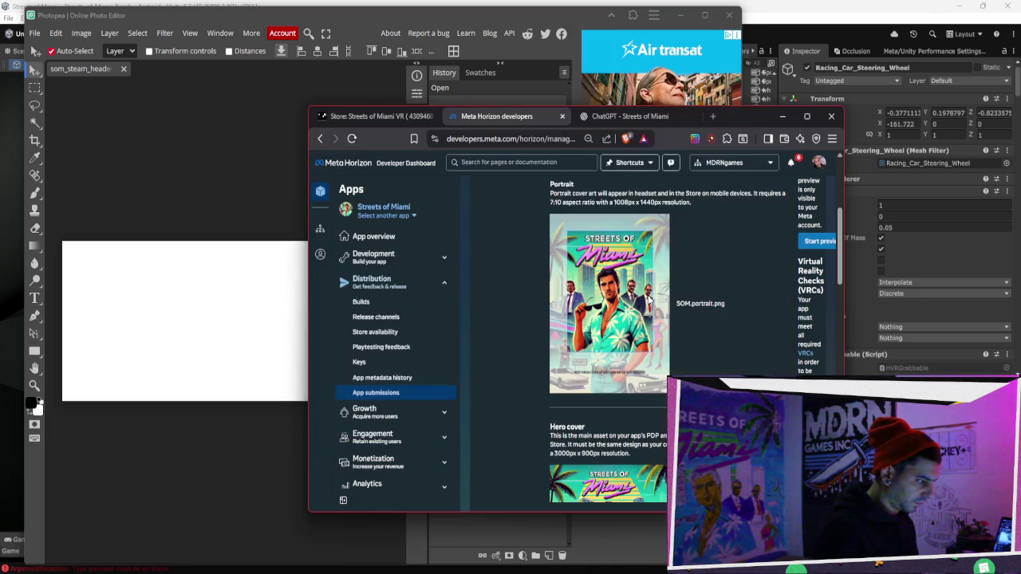
Show the saved image in File Explorer and arrange the folder window over the browser.
{"action": "left_click", "coordinate": [702, 163]}
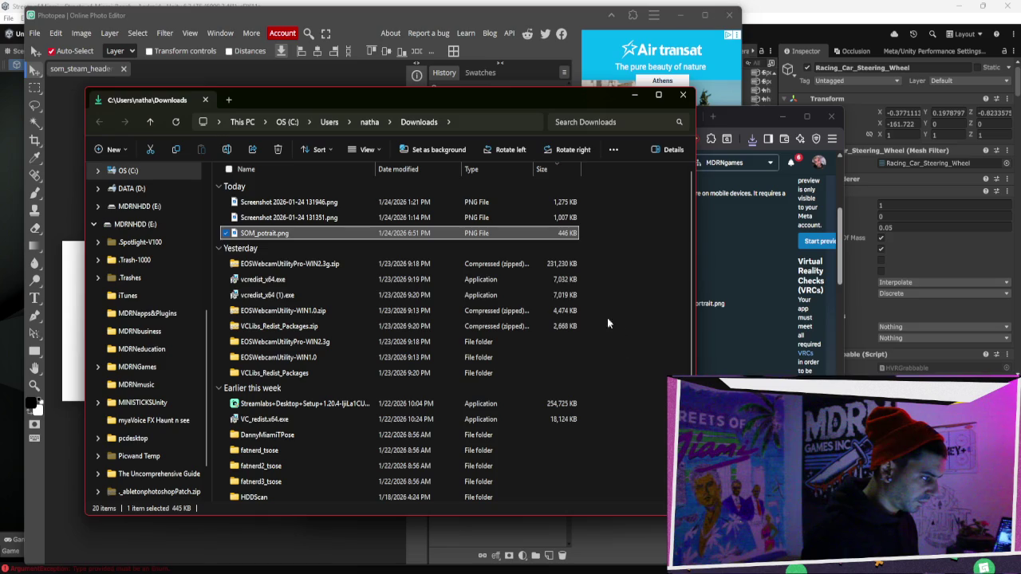
{"action": "left_click_drag", "start_coordinate": [426, 106], "coordinate": [486, 515]}
{"action": "left_click_drag", "start_coordinate": [679, 515], "coordinate": [653, 388]}
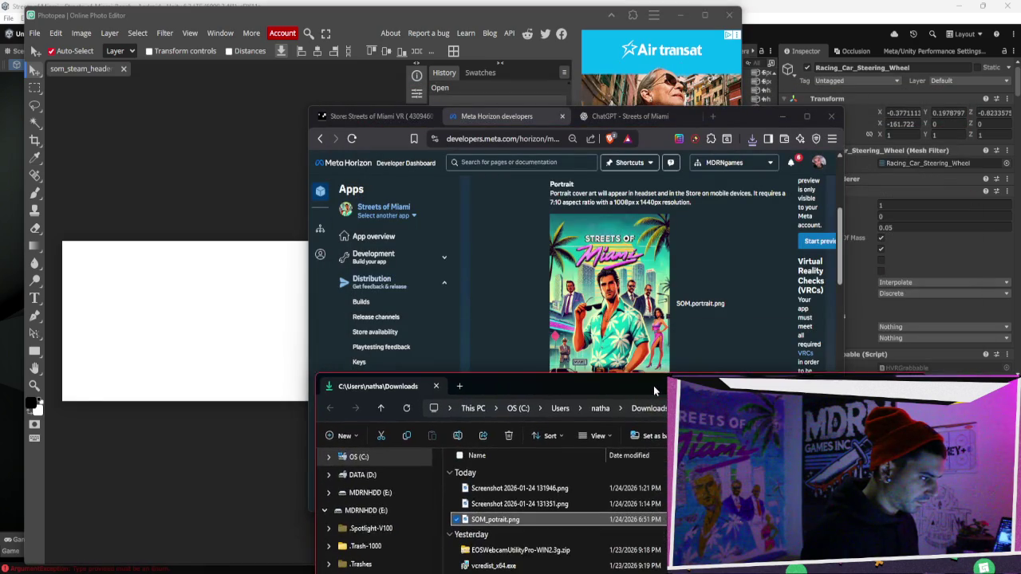
{"action": "left_click", "coordinate": [729, 339]}
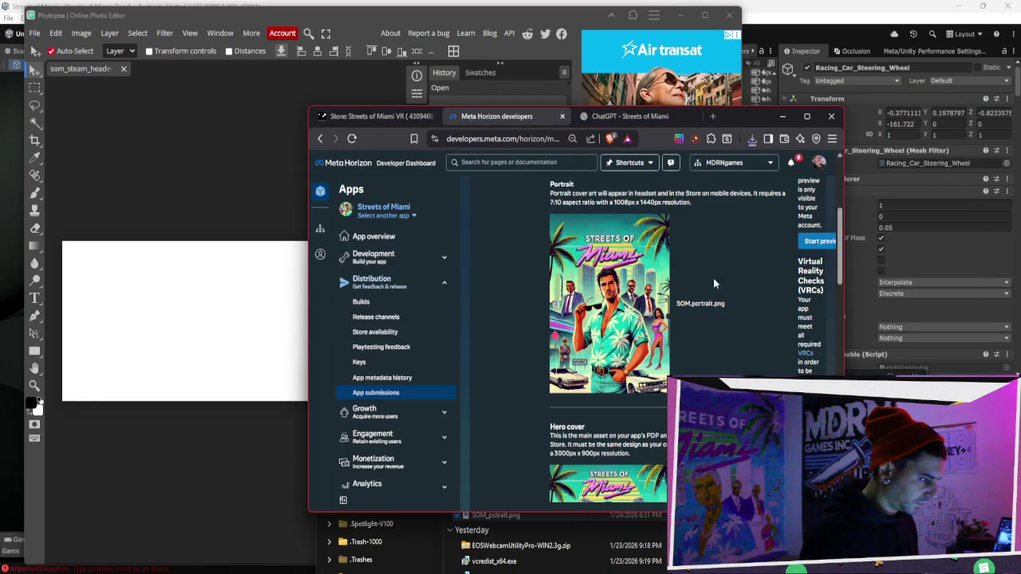
{"action": "left_click", "coordinate": [675, 117]}
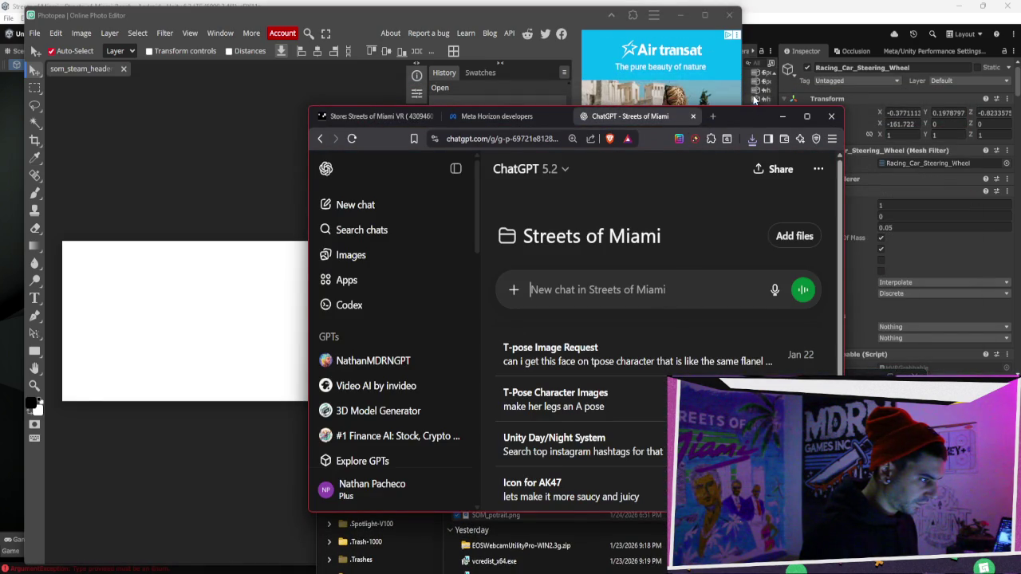
Attach SOM_potrait.png to the ChatGPT Streets of Miami project chat.
{"action": "left_click_drag", "start_coordinate": [738, 115], "coordinate": [622, 74]}
{"action": "mouse_move", "coordinate": [524, 517]}
{"action": "left_mouse_down"}
{"action": "mouse_move", "coordinate": [477, 239]}
{"action": "mouse_move", "coordinate": [479, 267]}
{"action": "left_mouse_up"}
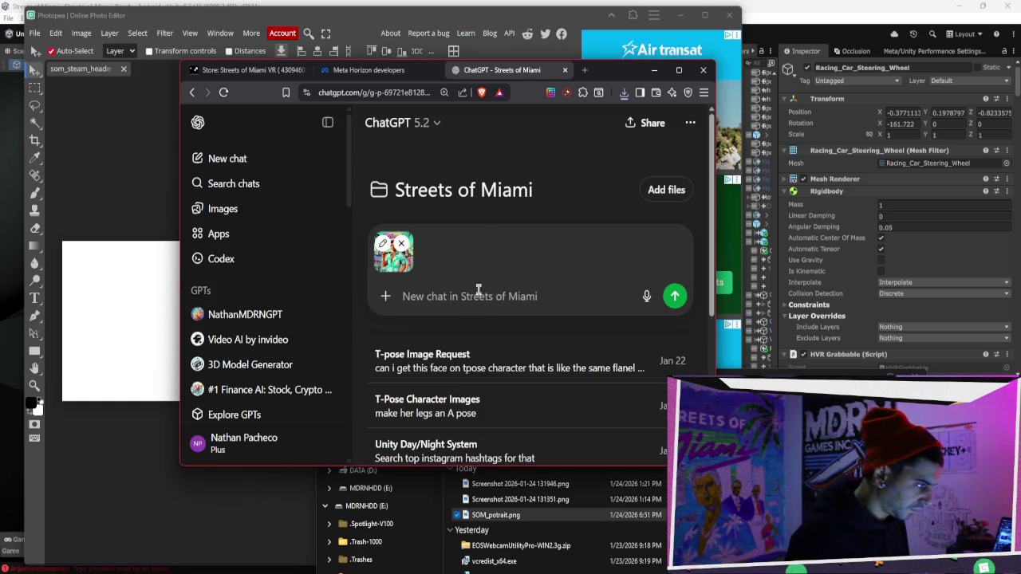
{"action": "left_click", "coordinate": [406, 70]}
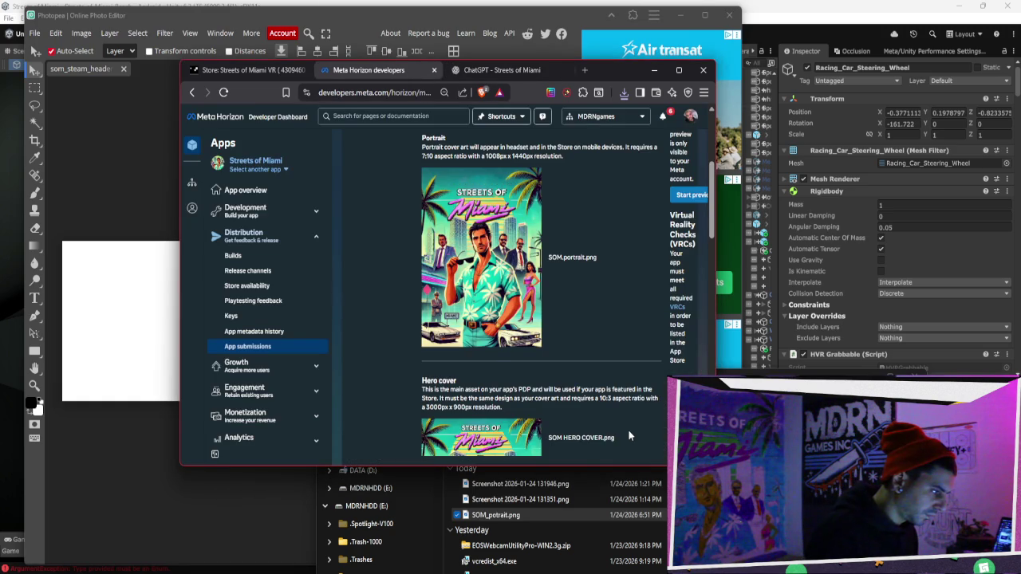
{"action": "scroll", "coordinate": [595, 302], "scroll_direction": "down", "scroll_amount": 5}
{"action": "scroll", "coordinate": [595, 298], "scroll_direction": "up", "scroll_amount": 8}
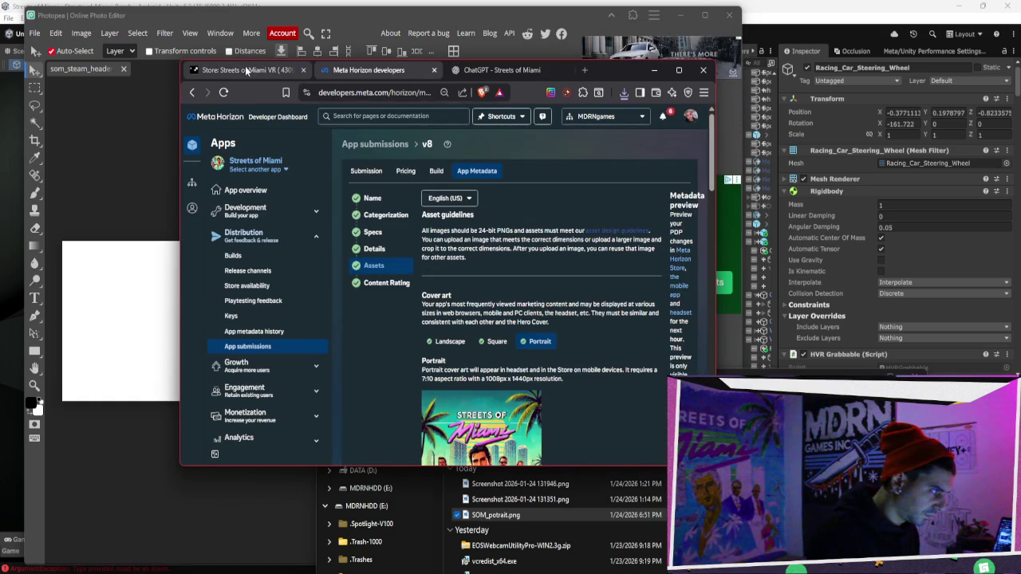
{"action": "left_click", "coordinate": [248, 70]}
{"action": "left_click", "coordinate": [514, 69]}
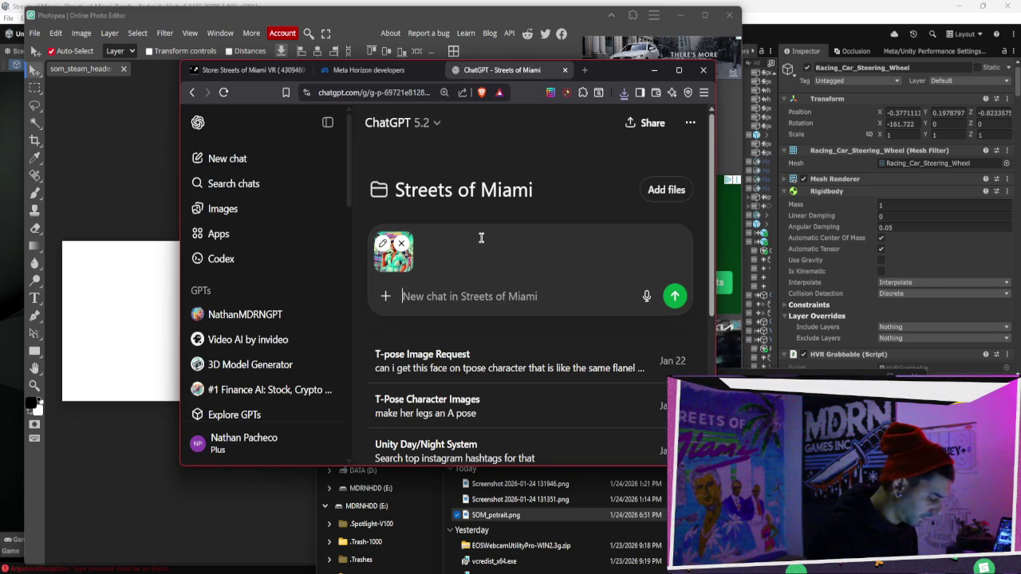
Send 'can we make more versions of this? but make it look less like AI?'.
{"action": "type", "text": "can we make more versions of this"}
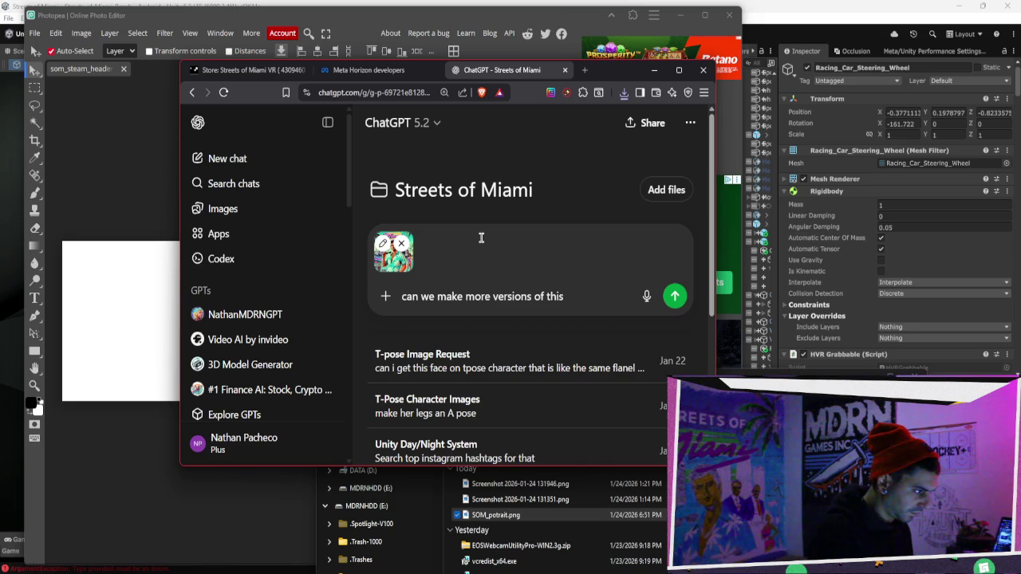
{"action": "type", "text": "t naje a"}
{"action": "key", "text": "BackSpace"}
{"action": "key", "text": "BackSpace"}
{"action": "key", "text": "BackSpace"}
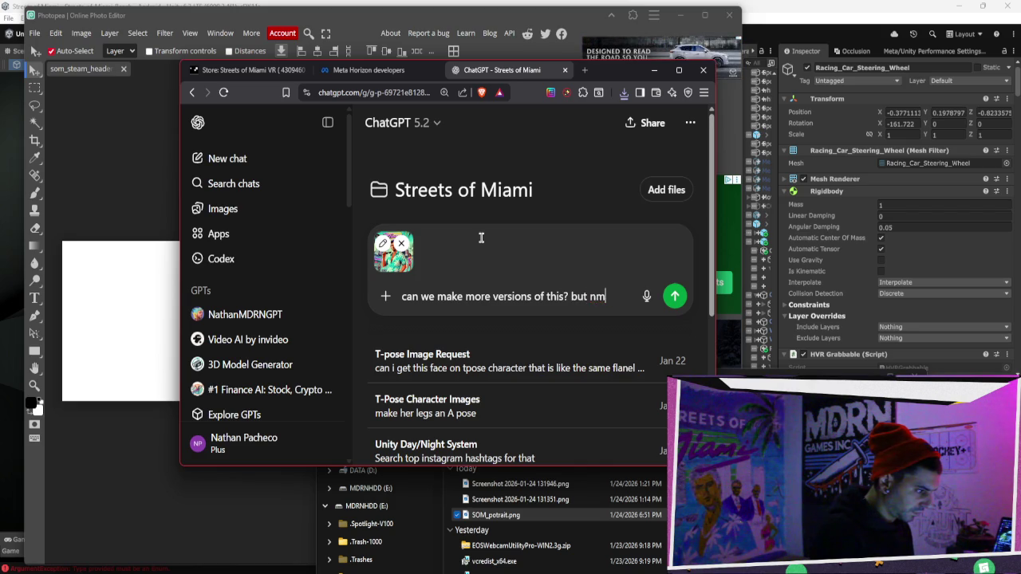
{"action": "type", "text": "look"}
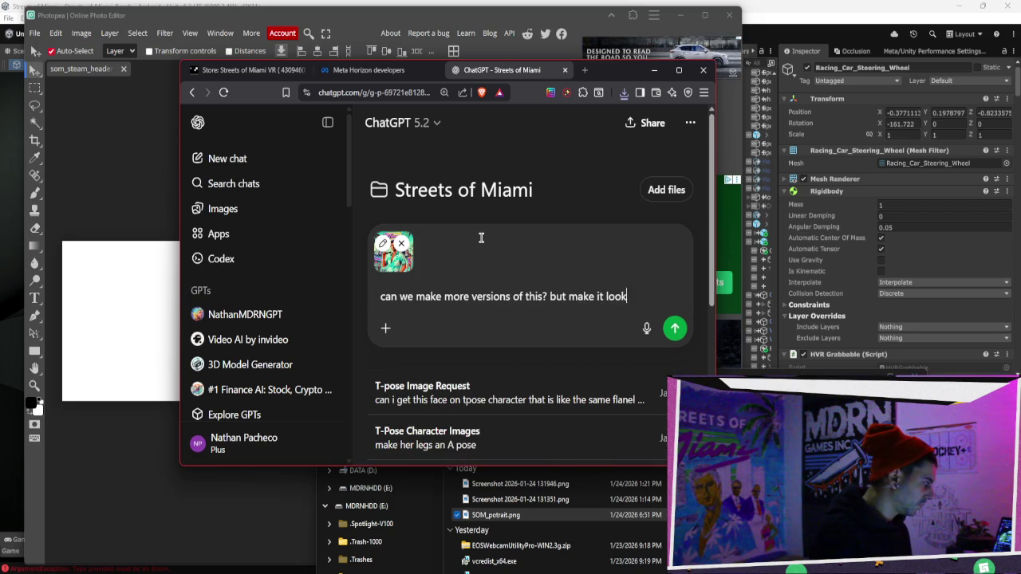
{"action": "key", "text": "BackSpace"}
{"action": "key", "text": "BackSpace"}
{"action": "key", "text": "BackSpace"}
{"action": "type", "text": "ess like AI"}
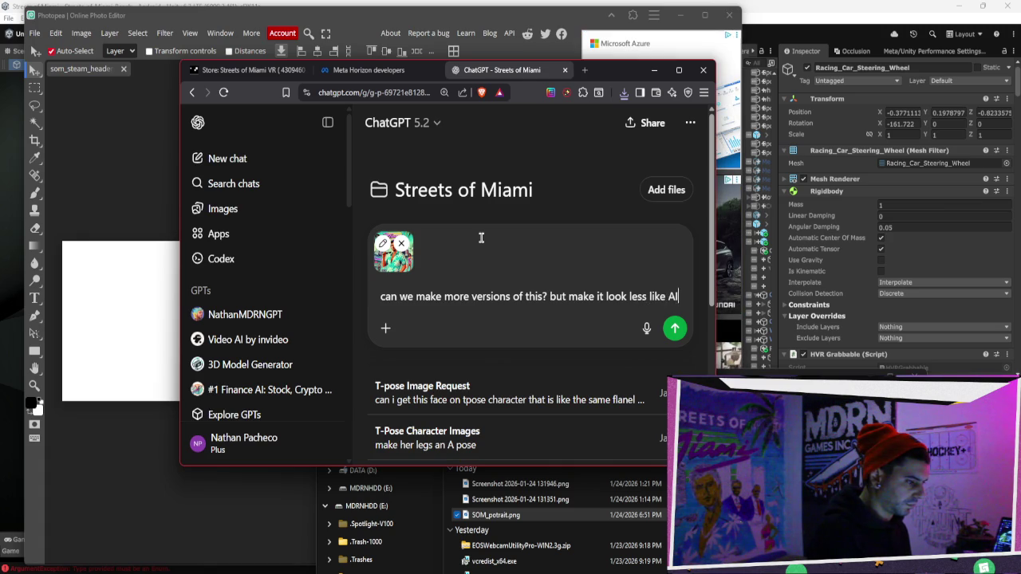
{"action": "type", "text": "?"}
{"action": "key", "text": "Return"}
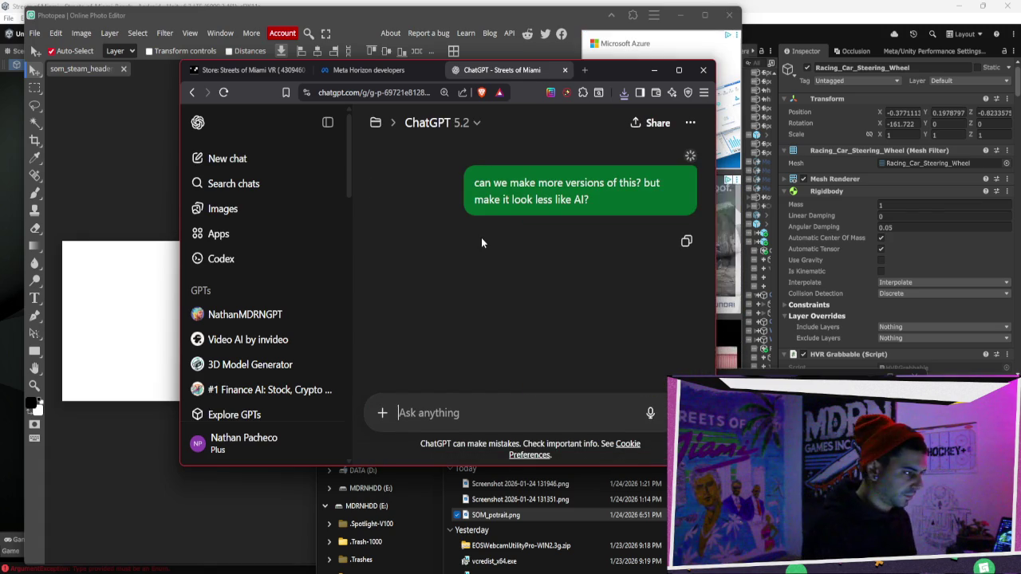
Move the ChatGPT window aside and open SOM_potrait.png from Downloads in Photos, zooming in.
{"action": "mouse_move", "coordinate": [630, 69]}
{"action": "left_mouse_down"}
{"action": "mouse_move", "coordinate": [788, 232]}
{"action": "mouse_move", "coordinate": [781, 327]}
{"action": "mouse_move", "coordinate": [531, 166]}
{"action": "mouse_move", "coordinate": [489, 151]}
{"action": "left_mouse_up"}
{"action": "mouse_move", "coordinate": [754, 369]}
{"action": "left_mouse_down"}
{"action": "mouse_move", "coordinate": [755, 414]}
{"action": "mouse_move", "coordinate": [766, 111]}
{"action": "mouse_move", "coordinate": [767, 126]}
{"action": "left_mouse_up"}
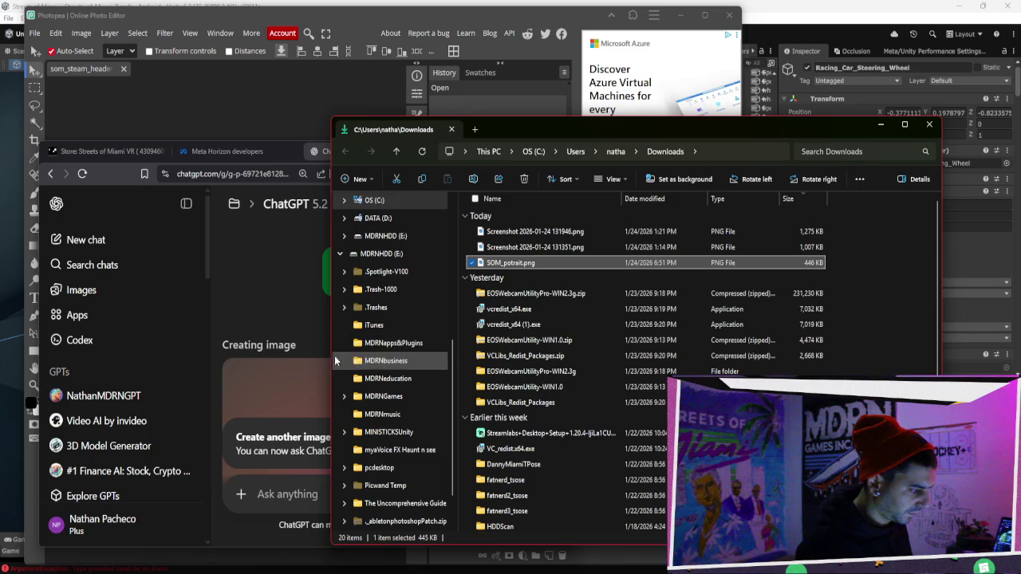
{"action": "left_click", "coordinate": [298, 343]}
{"action": "left_click", "coordinate": [647, 128]}
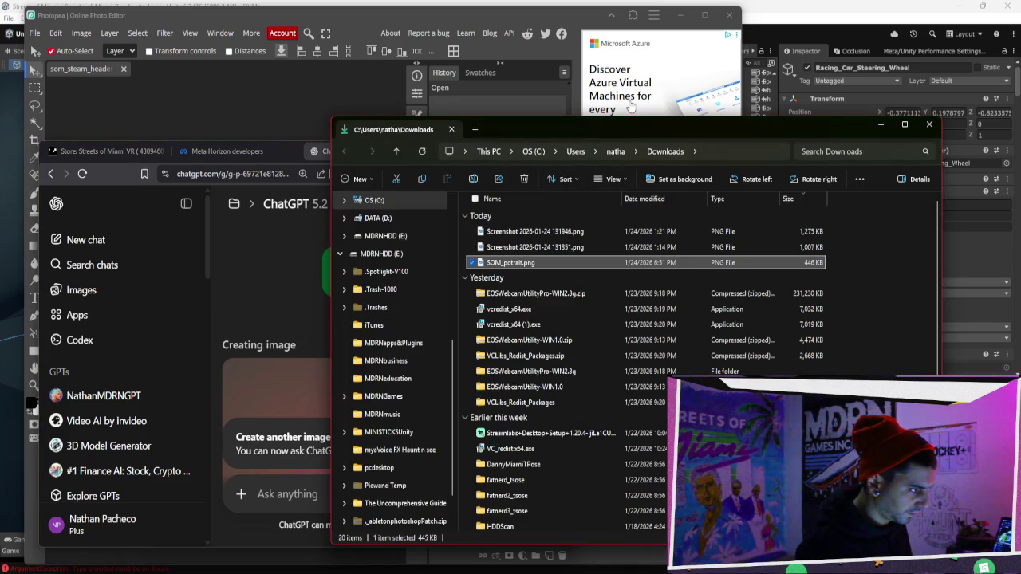
{"action": "double_click", "coordinate": [603, 262]}
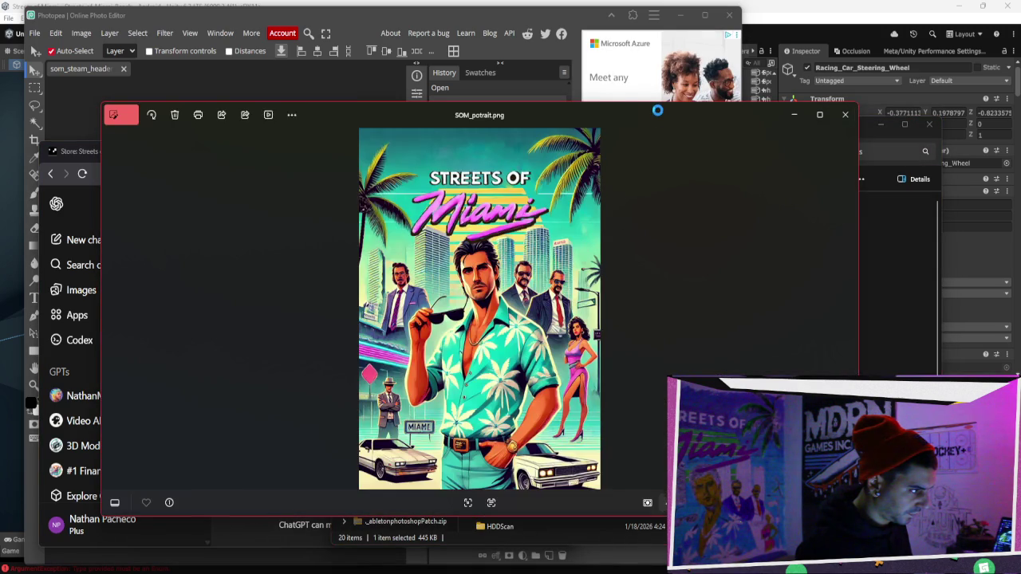
{"action": "scroll", "coordinate": [528, 295], "scroll_direction": "up", "scroll_amount": 3}
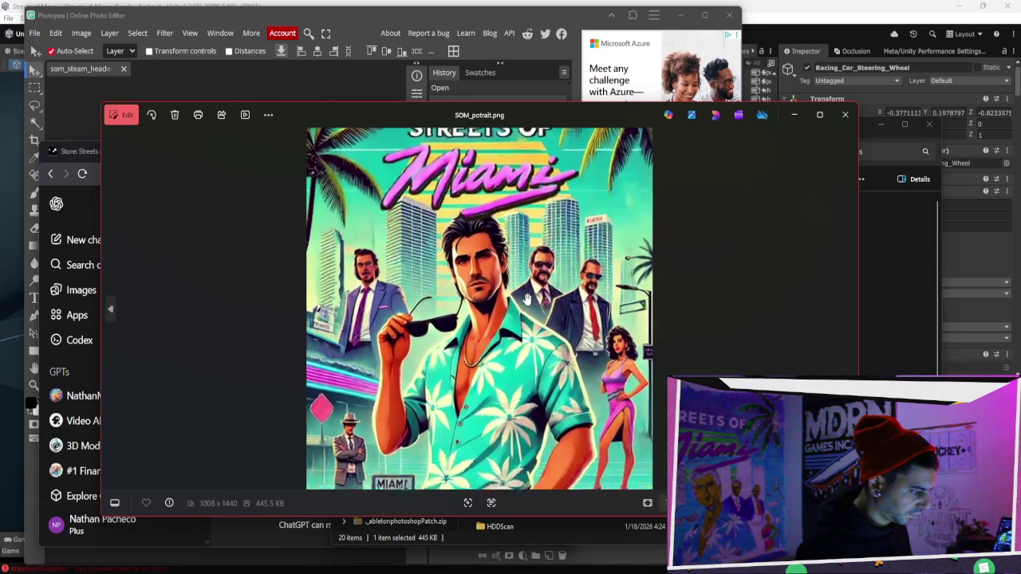
{"action": "scroll", "coordinate": [528, 296], "scroll_direction": "down", "scroll_amount": 3}
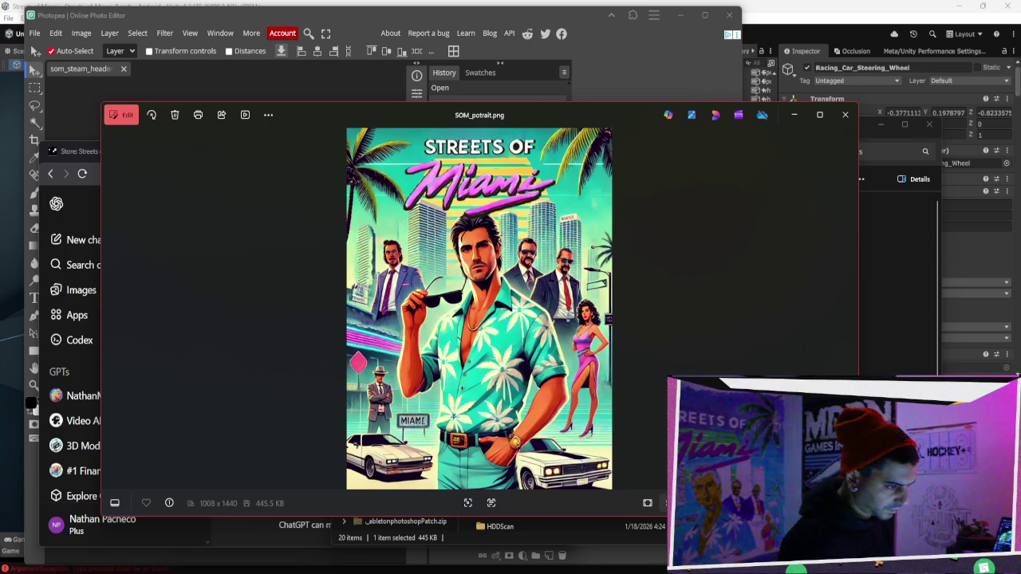
Close Photos and return to the ChatGPT browser window, maximized to fill the screen.
{"action": "key", "text": "alt+F4"}
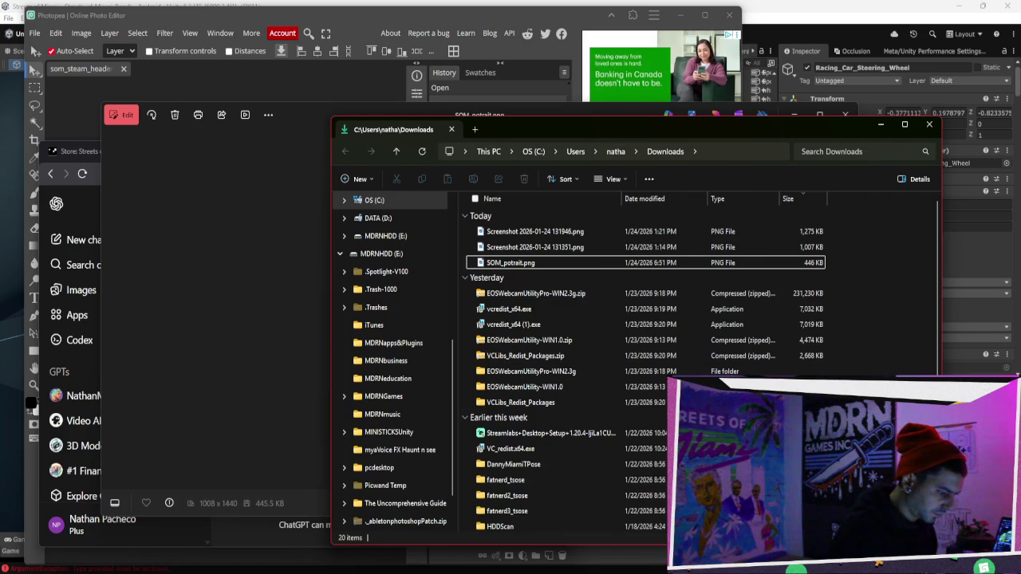
{"action": "key", "text": "alt+Tab"}
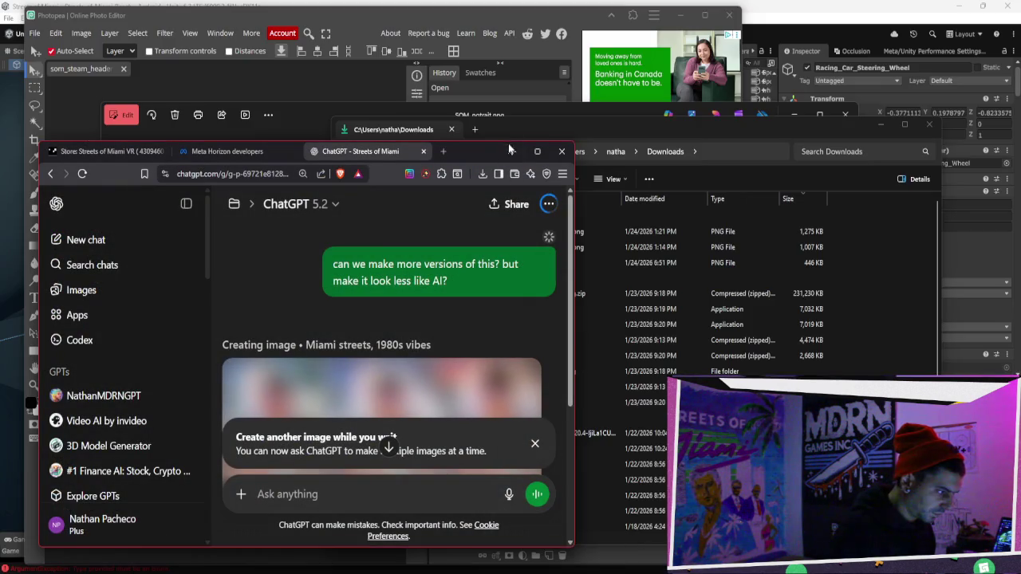
{"action": "left_click", "coordinate": [537, 151]}
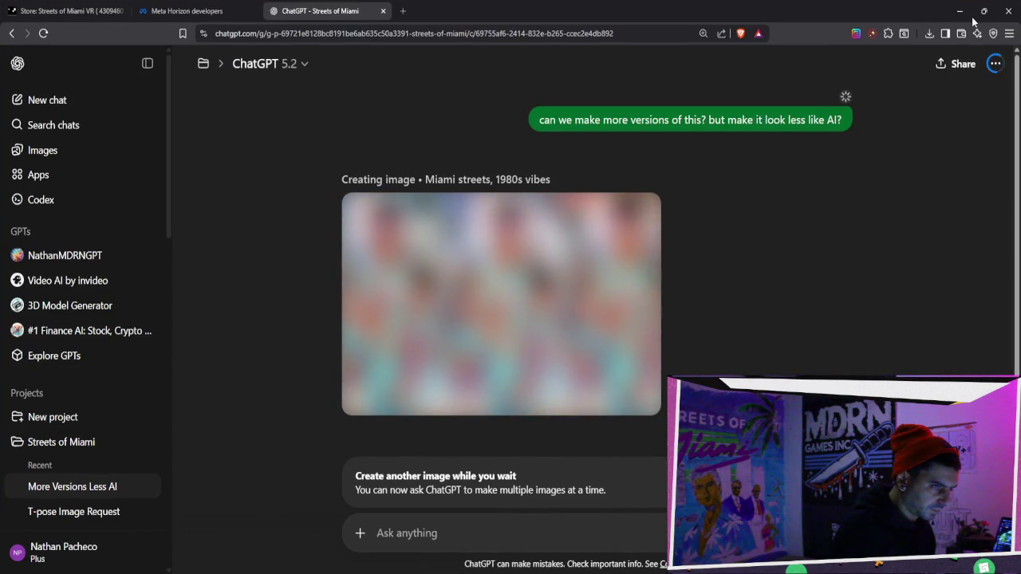
Shrink and reposition the browser and the SOM_potrait.png viewer, showing the Streets of Miami Steam page.
{"action": "left_click", "coordinate": [984, 11]}
{"action": "mouse_move", "coordinate": [468, 121]}
{"action": "left_mouse_down"}
{"action": "mouse_move", "coordinate": [882, 110]}
{"action": "mouse_move", "coordinate": [908, 88]}
{"action": "left_mouse_up"}
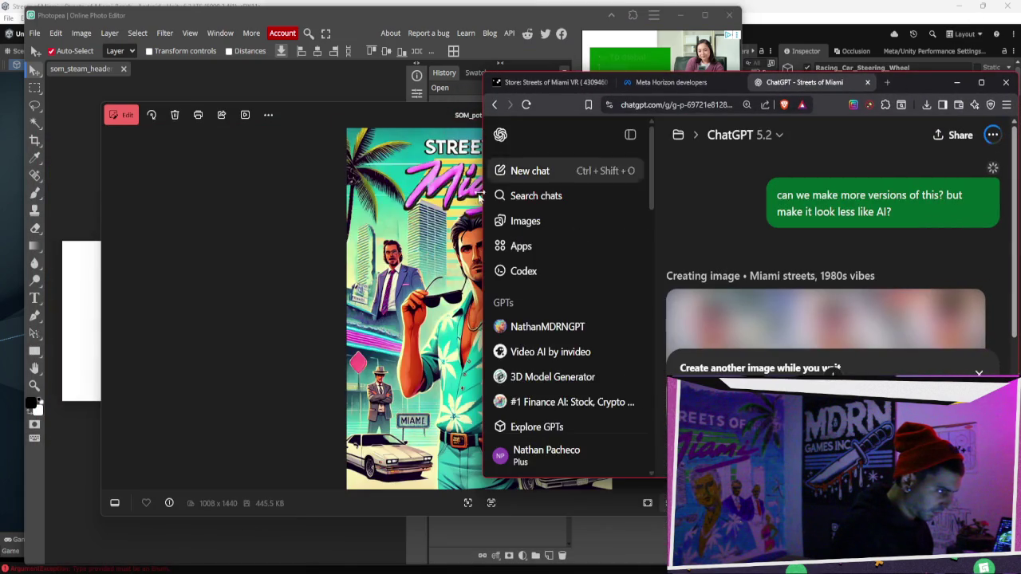
{"action": "left_click", "coordinate": [264, 258]}
{"action": "mouse_move", "coordinate": [658, 122]}
{"action": "left_mouse_down"}
{"action": "mouse_move", "coordinate": [741, 283]}
{"action": "mouse_move", "coordinate": [798, 193]}
{"action": "left_mouse_up"}
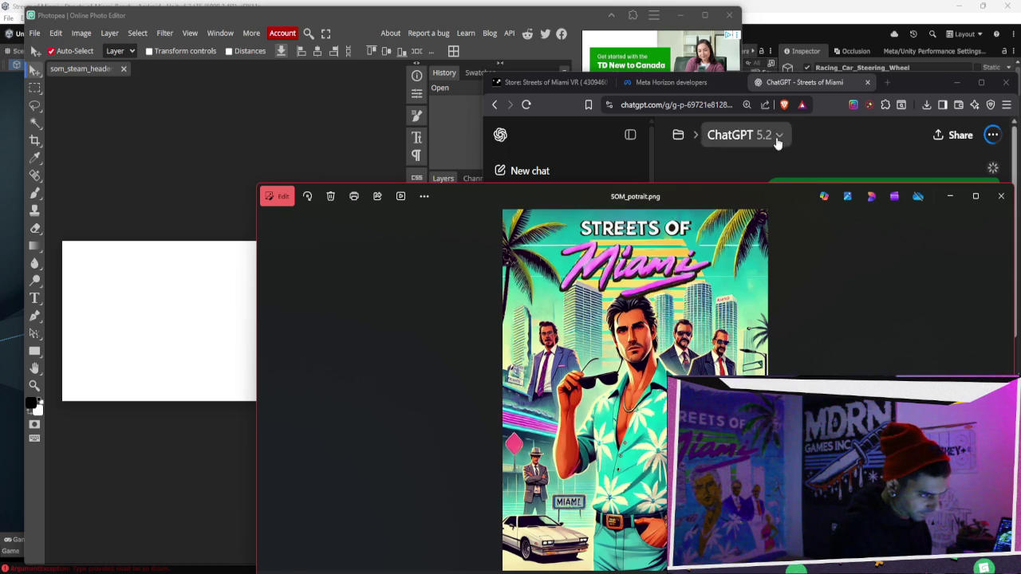
{"action": "left_click", "coordinate": [763, 164]}
{"action": "left_click", "coordinate": [587, 83]}
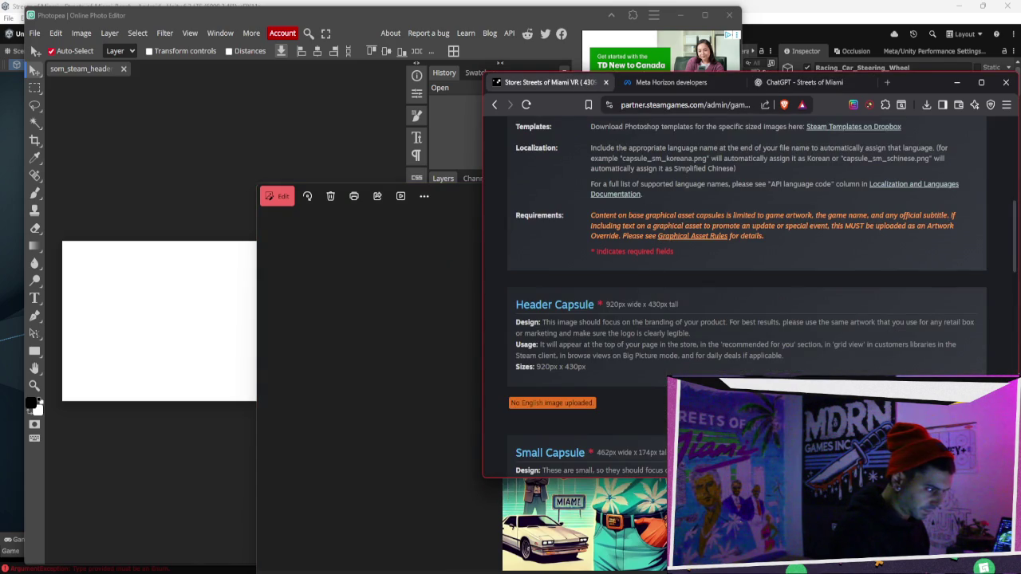
In Unity, retry Bezi's failed steering wheel fix and show the performance metrics overlay.
{"action": "key", "text": "alt+Tab"}
{"action": "key", "text": "alt+Tab"}
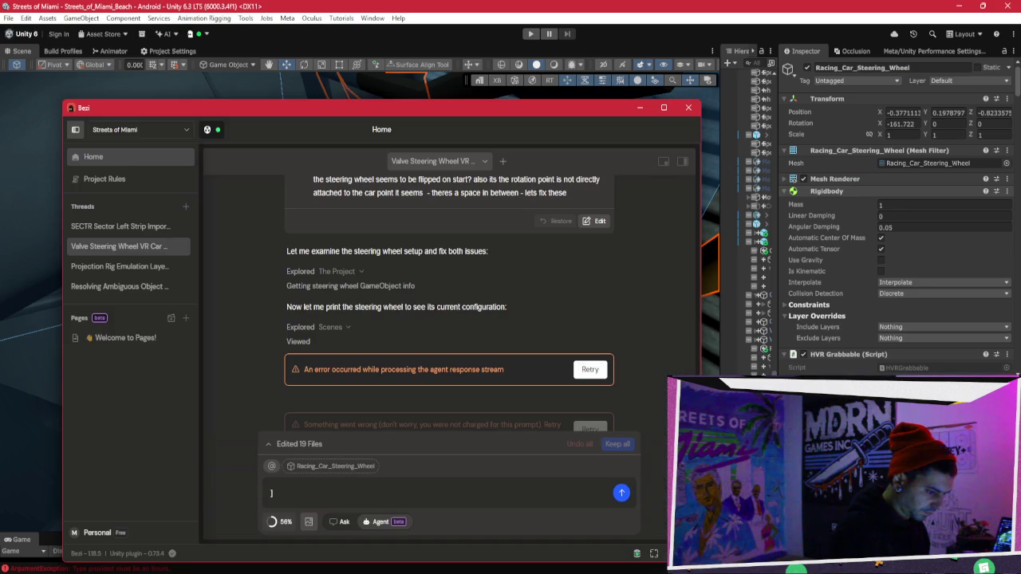
{"action": "left_click", "coordinate": [590, 369]}
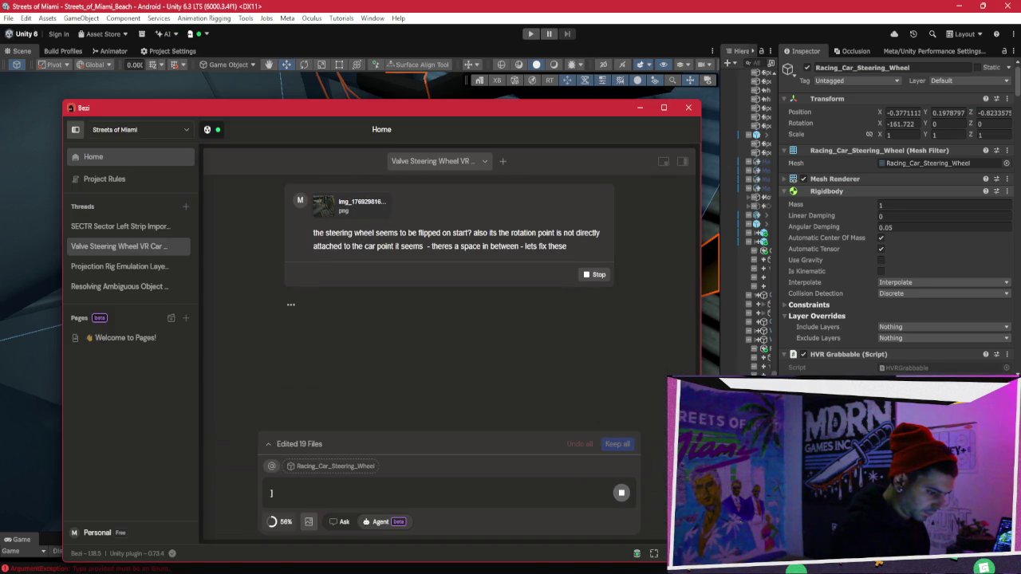
{"action": "key", "text": "ctrl+shift+o"}
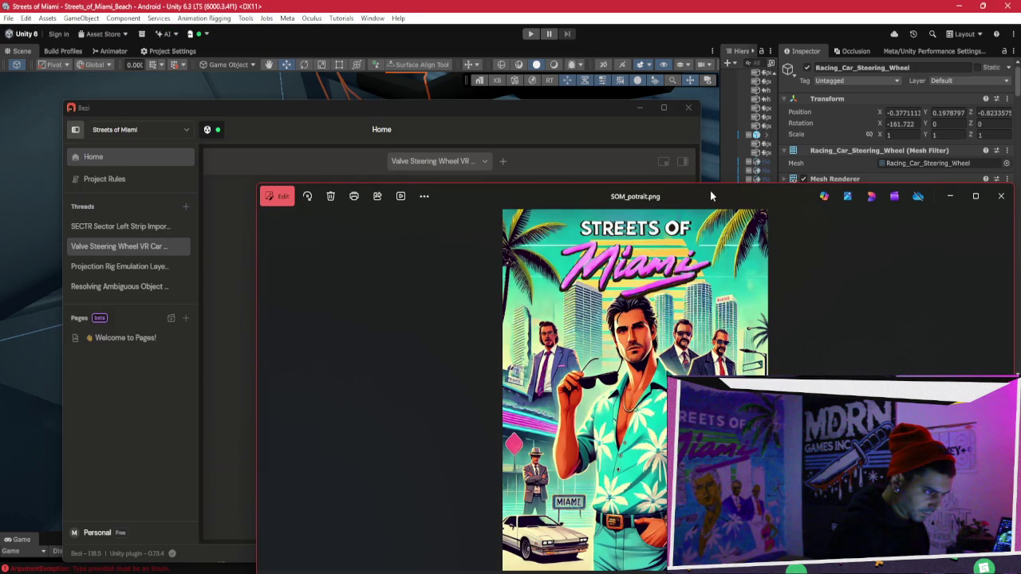
Move the image viewer up-left and bring the browser window back from the taskbar.
{"action": "left_click_drag", "start_coordinate": [710, 191], "coordinate": [552, 135]}
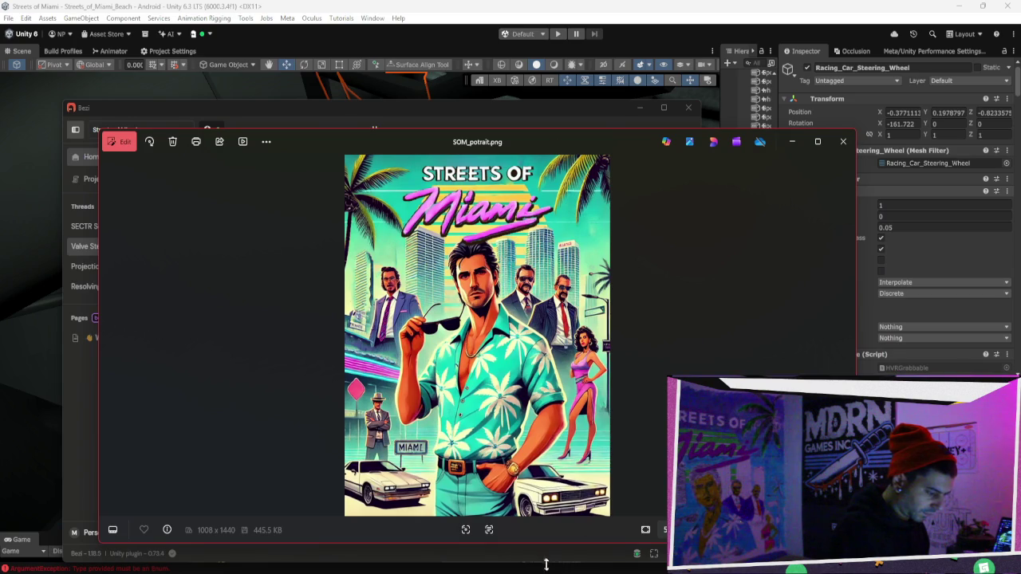
{"action": "mouse_move", "coordinate": [614, 571]}
{"action": "mouse_move", "coordinate": [608, 530]}
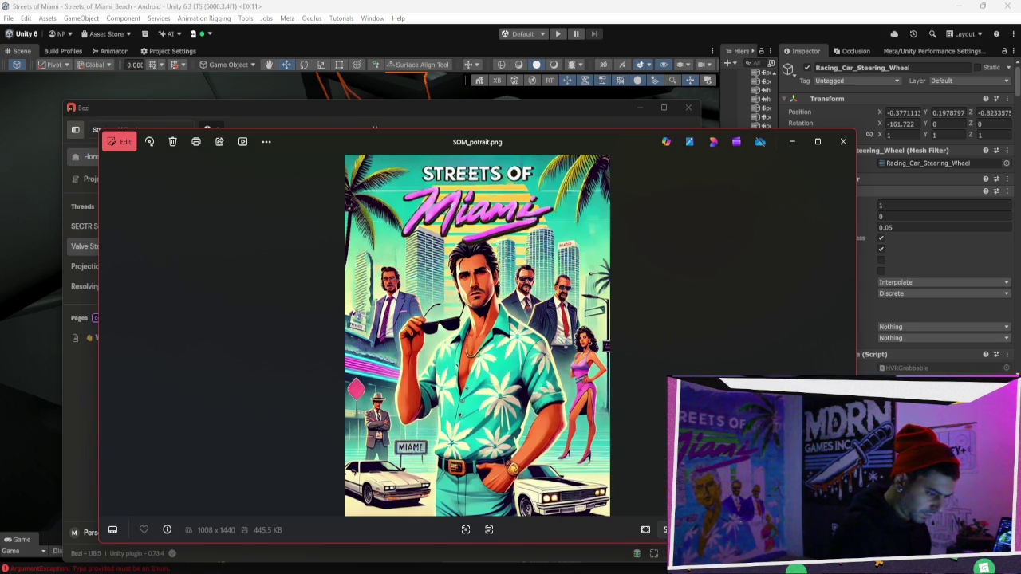
{"action": "mouse_move", "coordinate": [626, 544]}
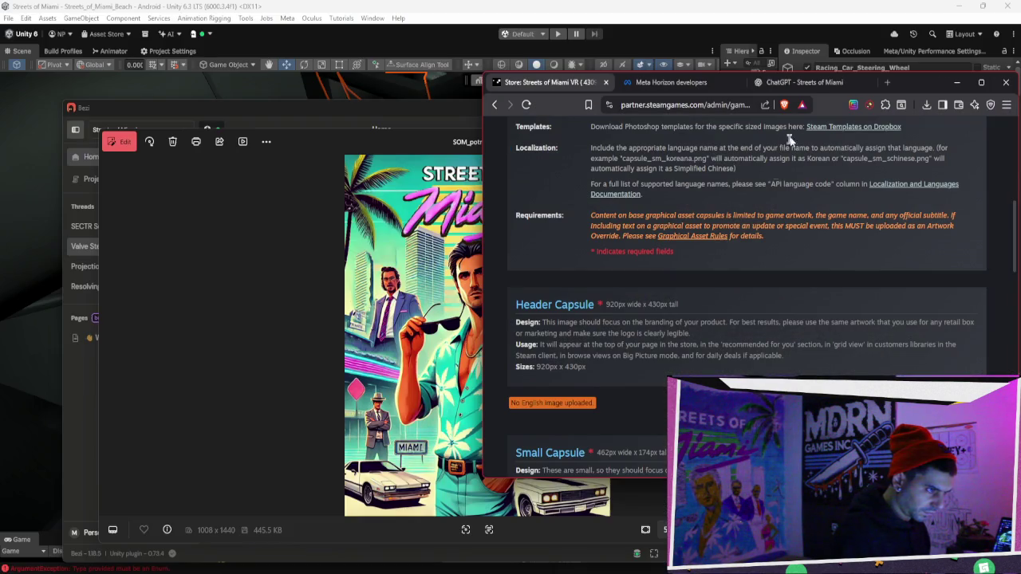
{"action": "left_click", "coordinate": [614, 534]}
Switch to the ChatGPT chat and scroll to the three new poster variations.
{"action": "left_click", "coordinate": [797, 82]}
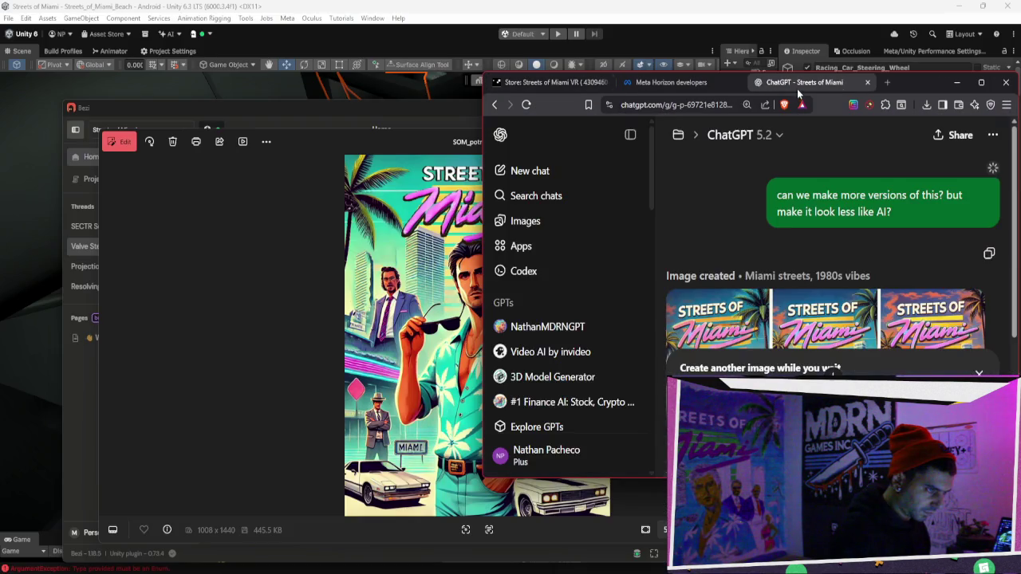
{"action": "left_click_drag", "start_coordinate": [916, 73], "coordinate": [737, 75]}
{"action": "scroll", "coordinate": [741, 243], "scroll_direction": "down", "scroll_amount": 2}
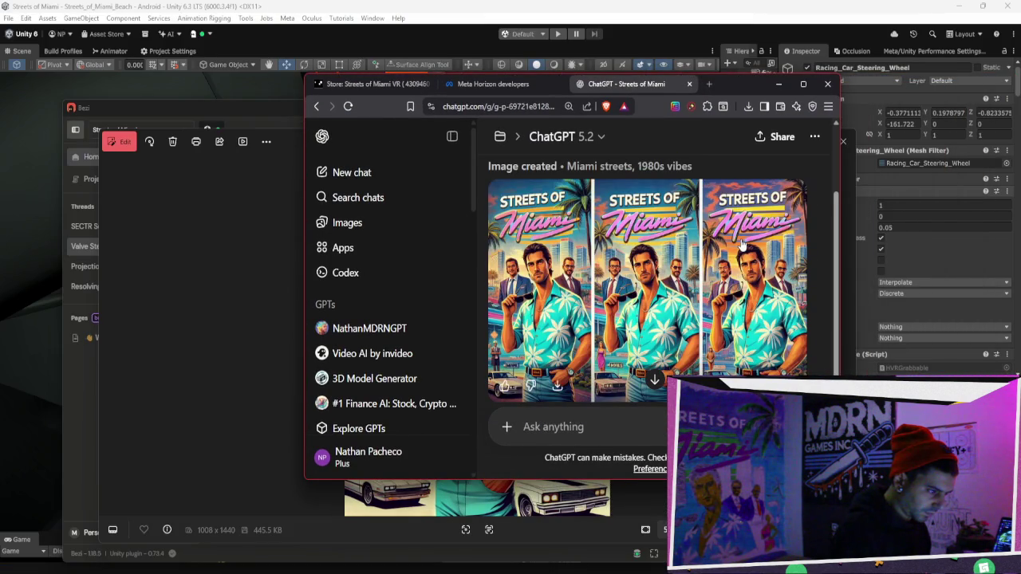
{"action": "scroll", "coordinate": [741, 243], "scroll_direction": "down", "scroll_amount": 1}
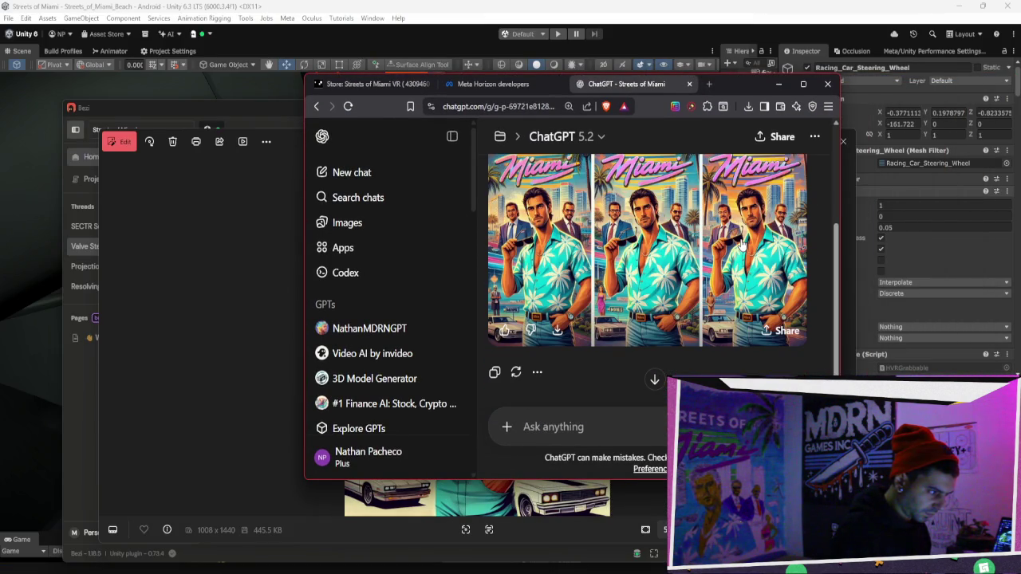
{"action": "scroll", "coordinate": [742, 243], "scroll_direction": "up", "scroll_amount": 1}
Reply that the posters are too happy for an 80s cocaine gang story, dropping the extra question.
{"action": "left_click", "coordinate": [662, 435]}
{"action": "type", "text": "see that looks like dog shit. wh"}
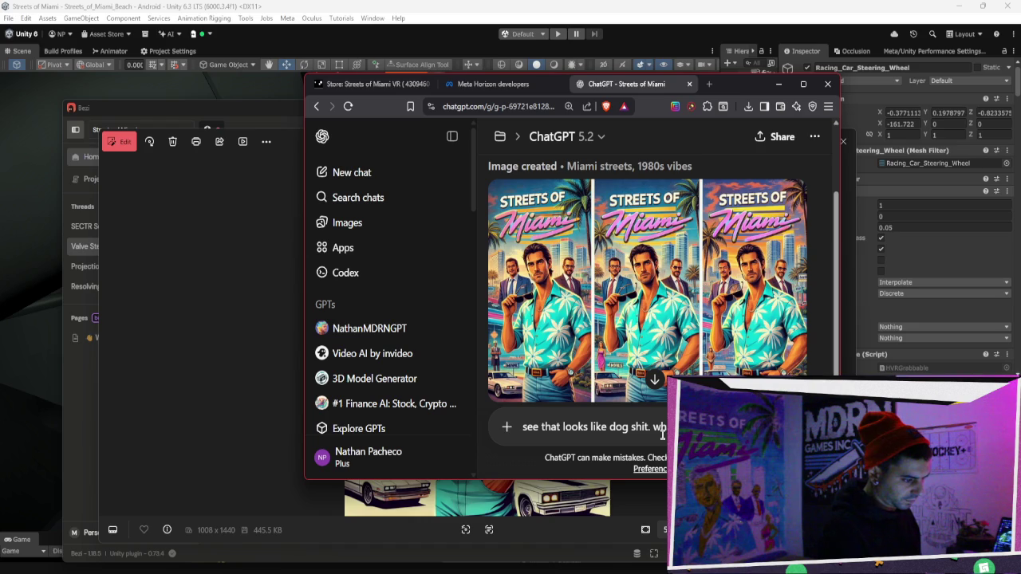
{"action": "type", "text": "y is e "}
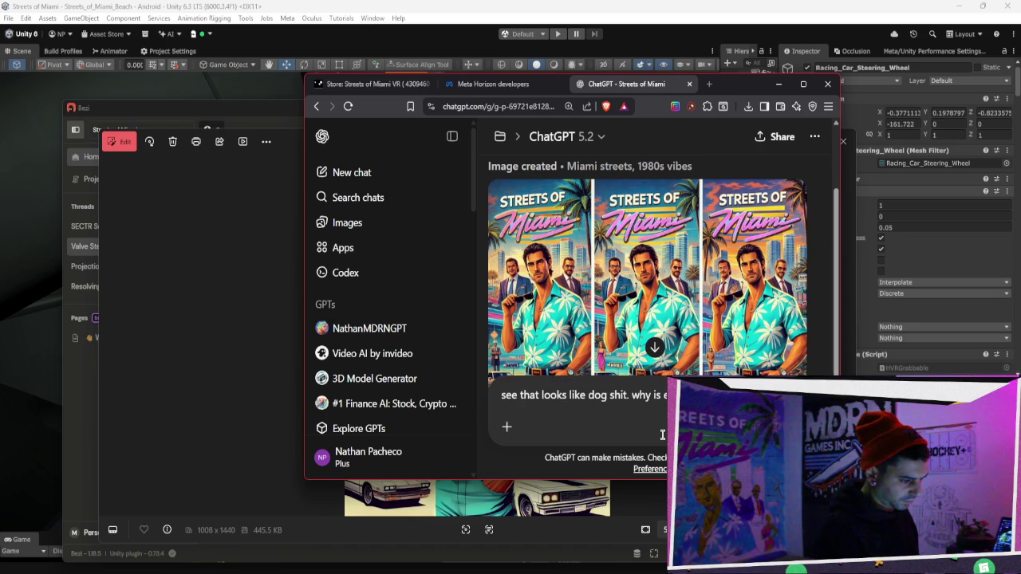
{"action": "type", "text": "literally a gangster gang about deal"}
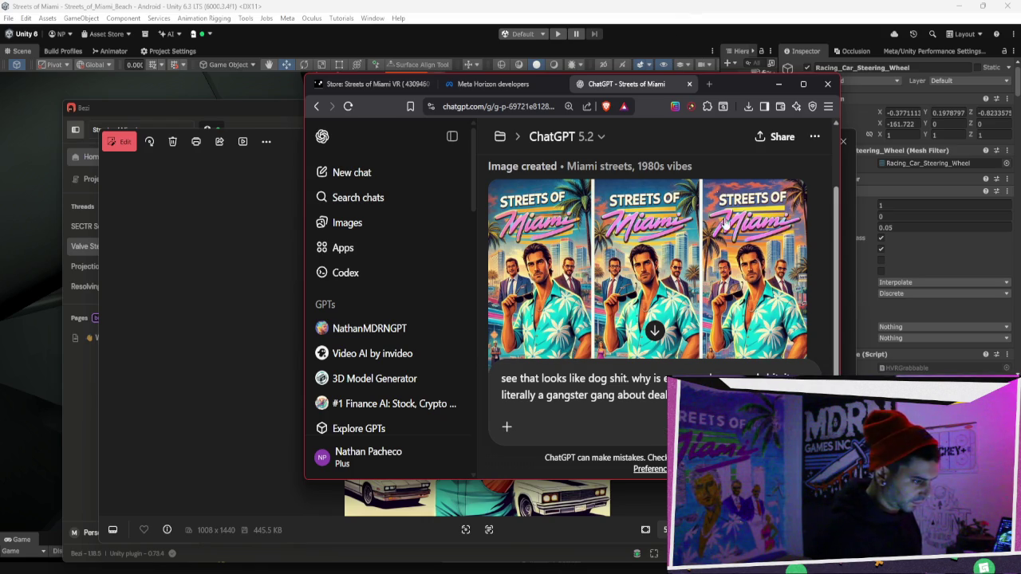
{"action": "key", "text": "shift+Return"}
{"action": "key", "text": "shift+Return"}
{"action": "type", "text": "why is there 3 in one? i get trying to"}
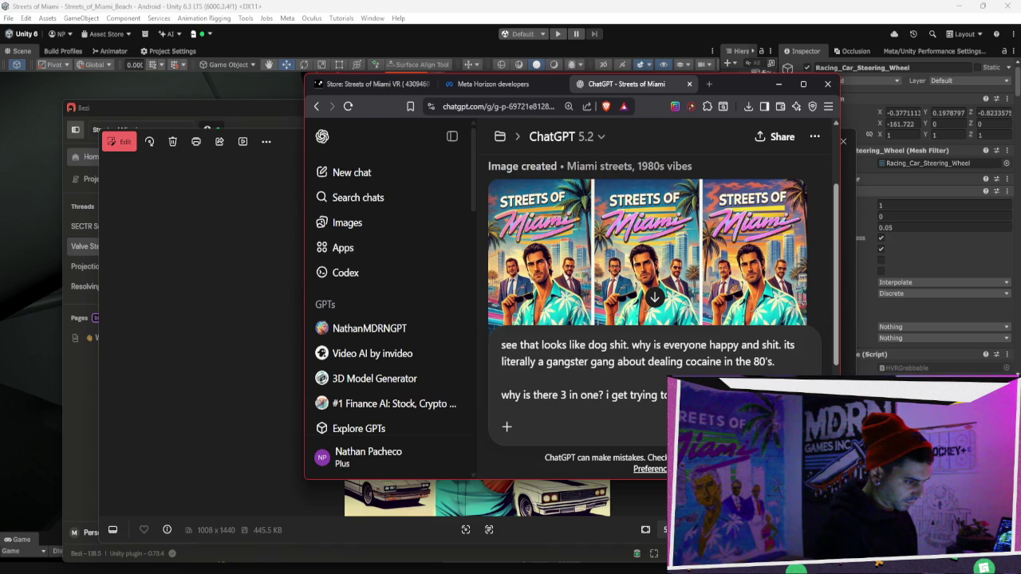
{"action": "key", "text": "BackSpace"}
{"action": "key", "text": "BackSpace"}
{"action": "key", "text": "BackSpace"}
{"action": "key", "text": "BackSpace"}
{"action": "key", "text": "BackSpace"}
{"action": "key", "text": "BackSpace"}
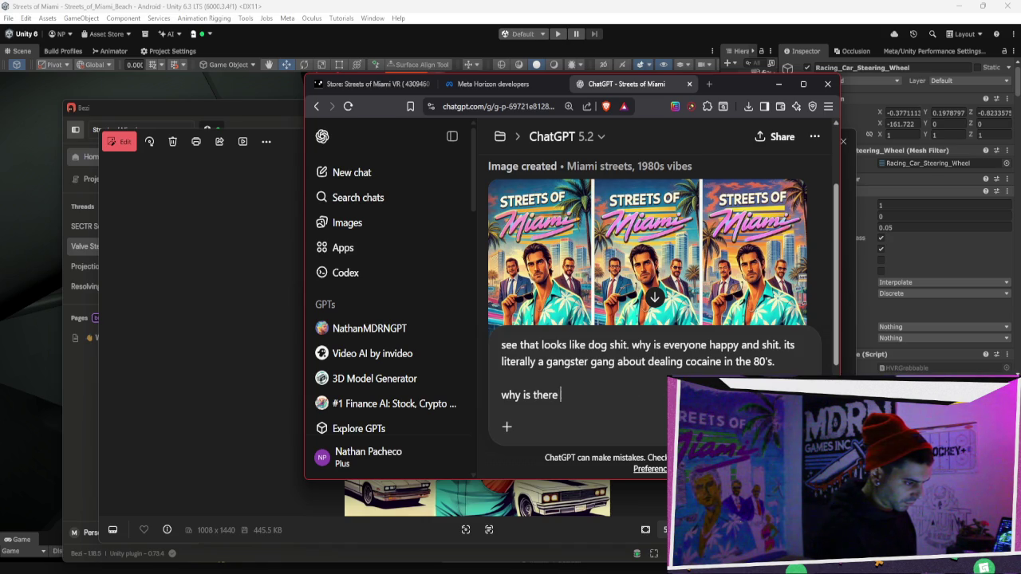
{"action": "key", "text": "Return"}
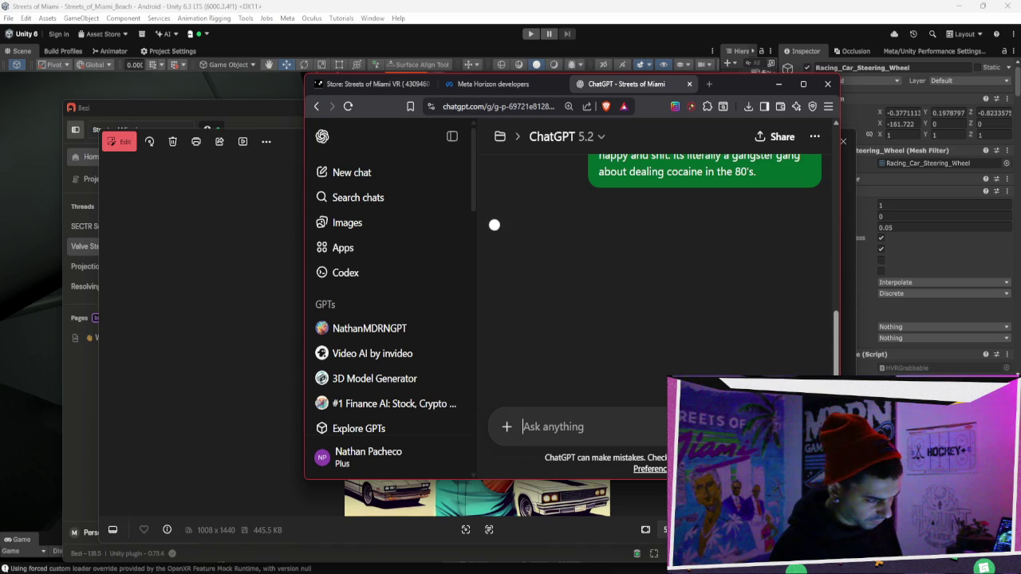
Bring ChatGPT's generating Miami street action image forward, shift the window up-left, then switch to Bezi.
{"action": "left_click", "coordinate": [174, 368]}
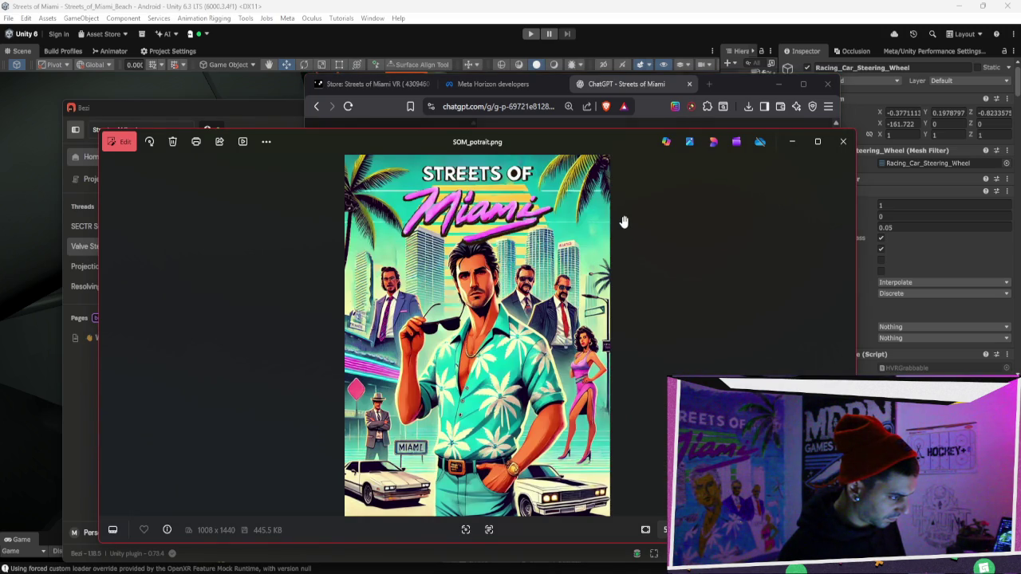
{"action": "left_click", "coordinate": [729, 84]}
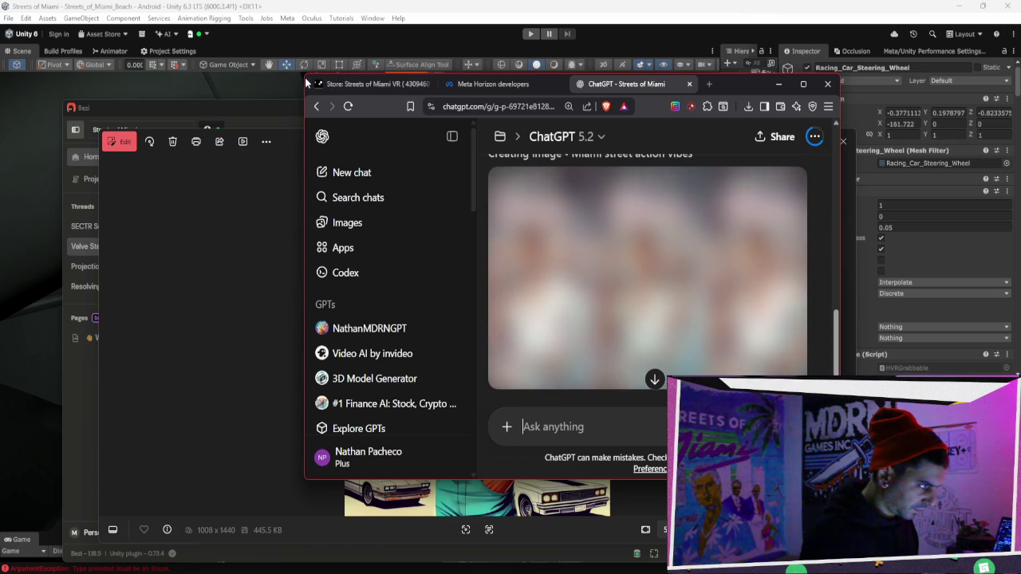
{"action": "left_click_drag", "start_coordinate": [305, 82], "coordinate": [245, 26]}
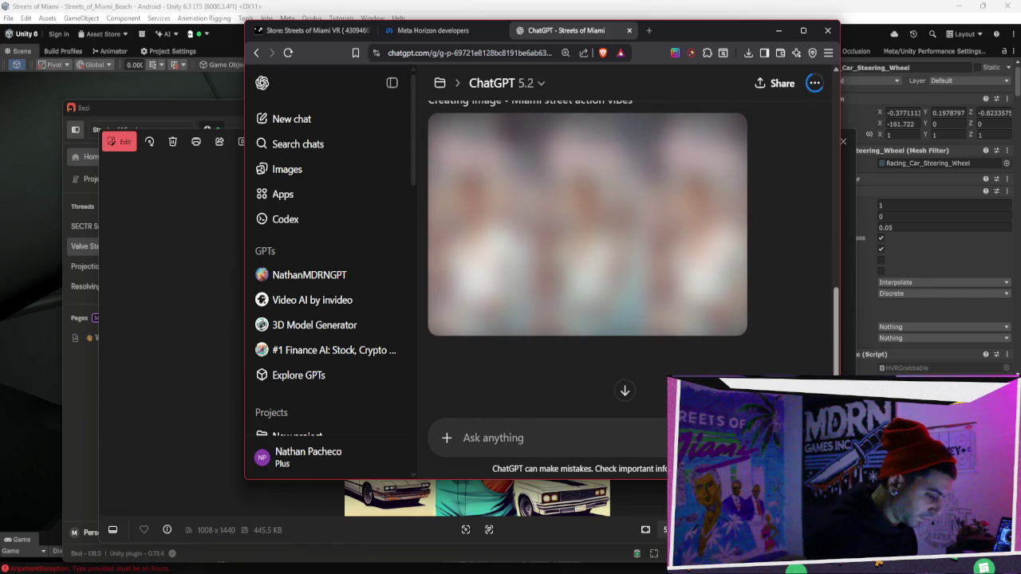
{"action": "key", "text": "alt+Tab"}
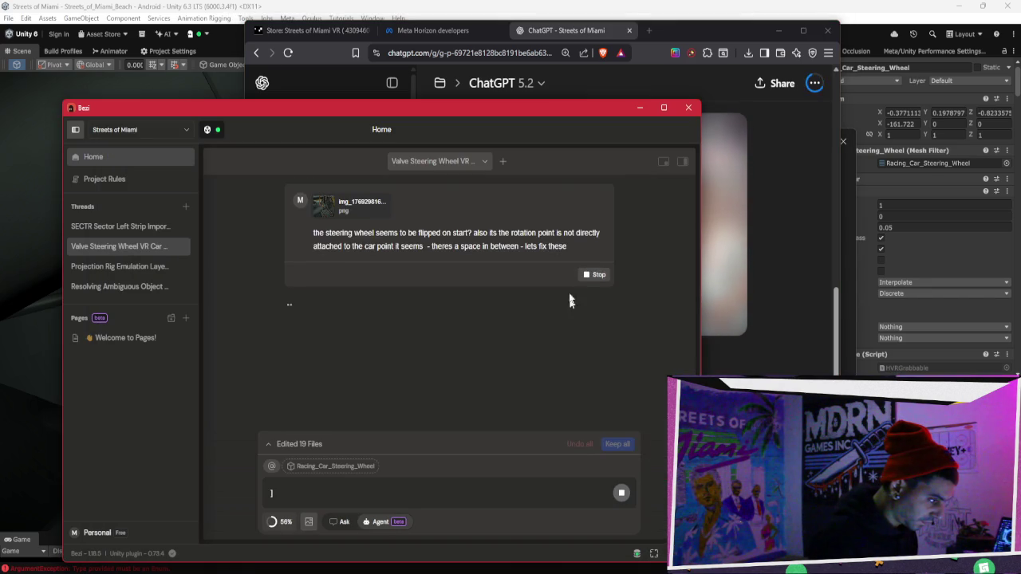
Move Bezi left, widen Unity's Hierarchy panel, then return to ChatGPT's three grittier posters.
{"action": "mouse_move", "coordinate": [518, 112]}
{"action": "left_mouse_down"}
{"action": "mouse_move", "coordinate": [310, 96]}
{"action": "mouse_move", "coordinate": [370, 82]}
{"action": "left_mouse_up"}
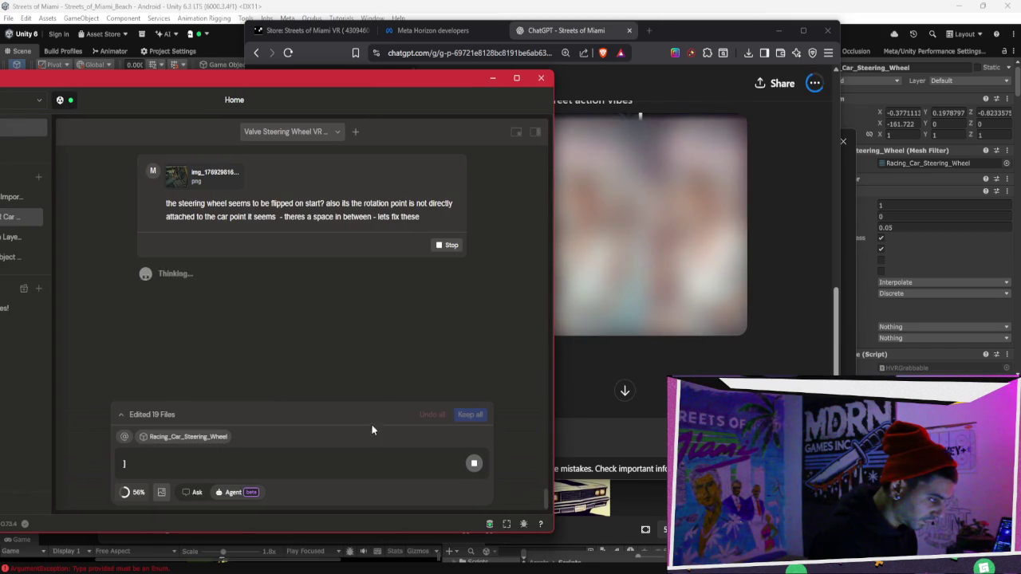
{"action": "left_click", "coordinate": [970, 259]}
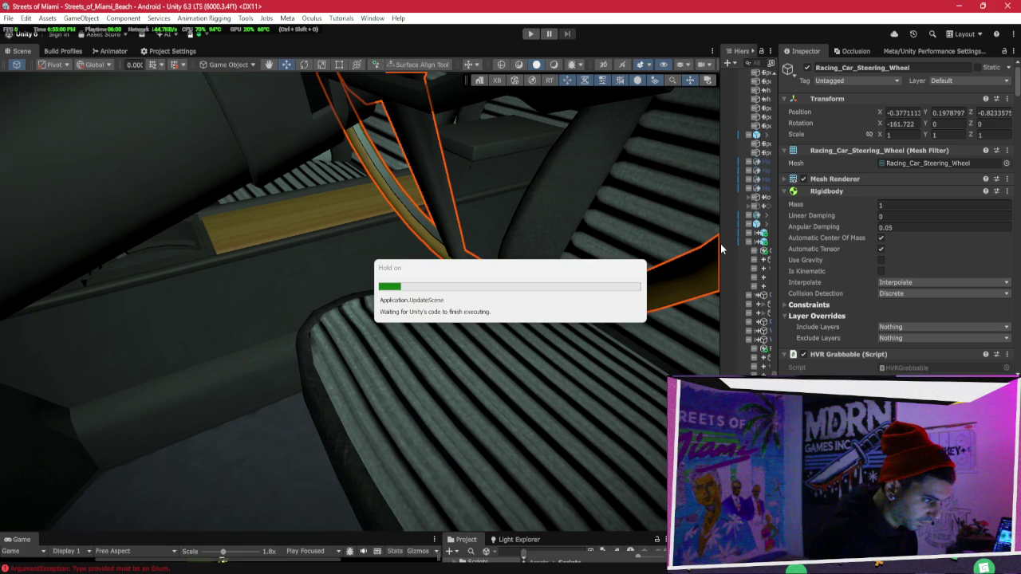
{"action": "left_click_drag", "start_coordinate": [653, 252], "coordinate": [622, 257]}
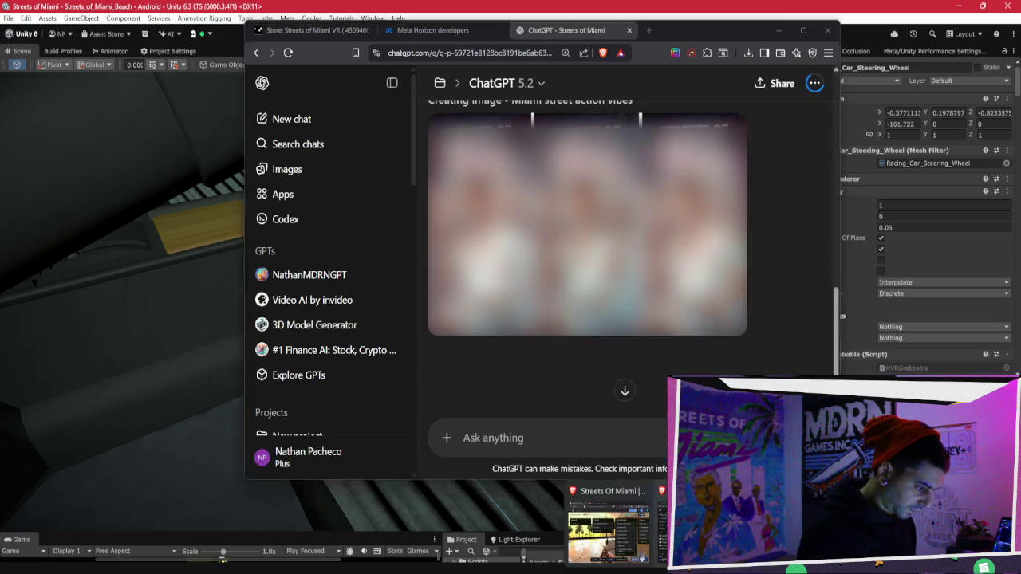
{"action": "left_click", "coordinate": [627, 571]}
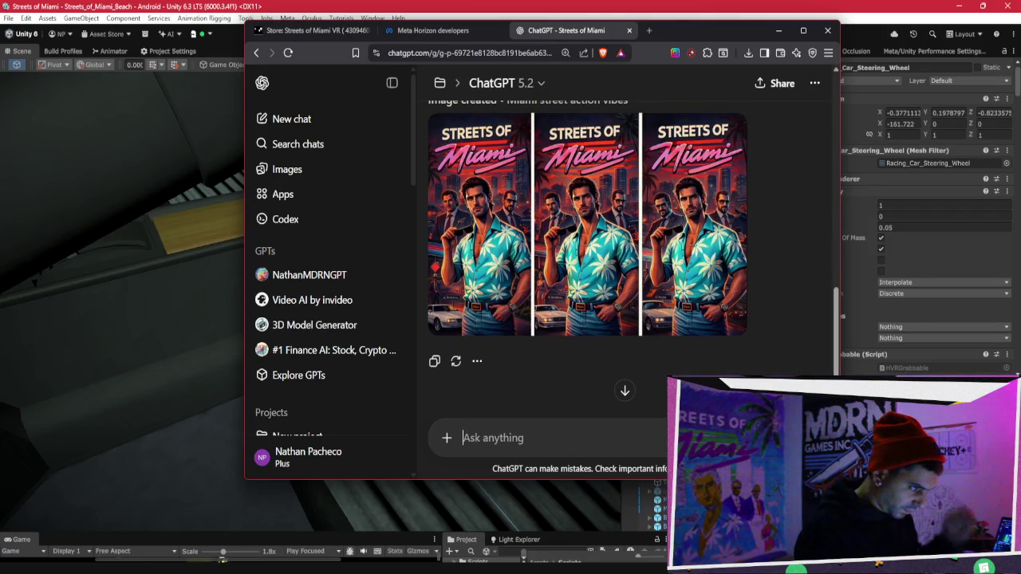
View the three-panel Streets of Miami image full size and open a new browser tab.
{"action": "left_click", "coordinate": [611, 232]}
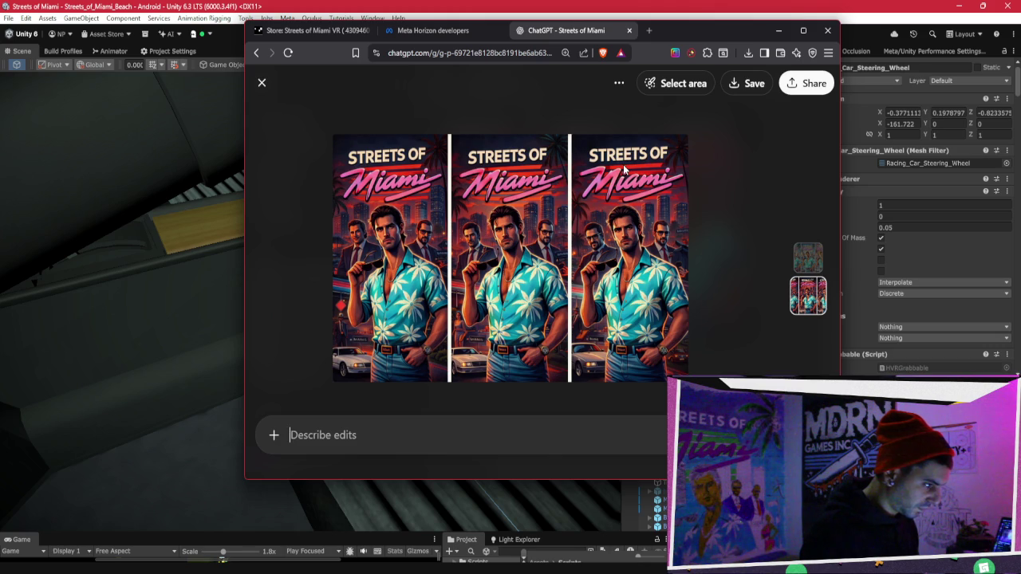
{"action": "left_click", "coordinate": [649, 30]}
Search Google Images for "vice city" and preview the Vice City guide cover image.
{"action": "type", "text": "vice city"}
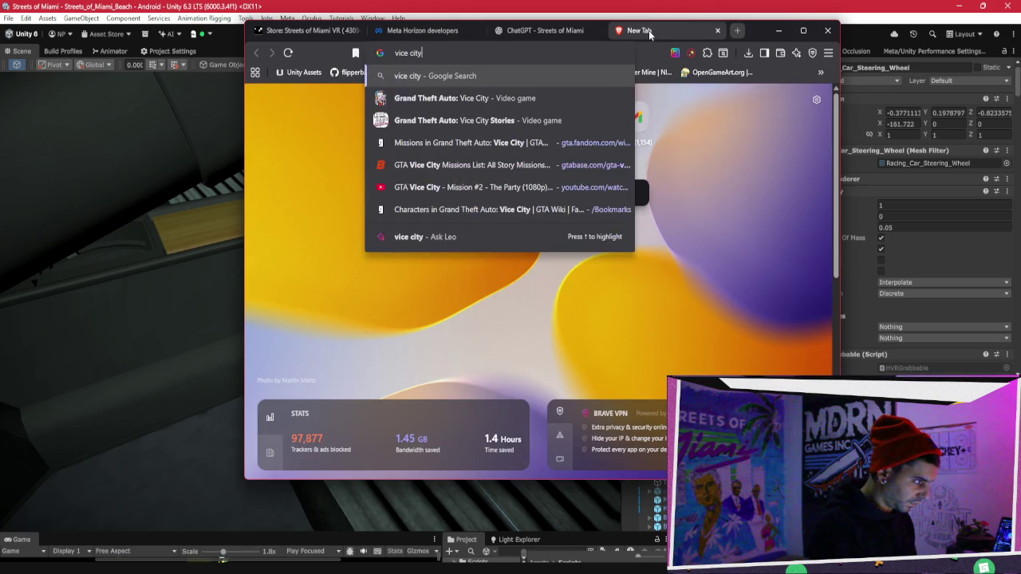
{"action": "key", "text": "Return"}
{"action": "left_click", "coordinate": [378, 129]}
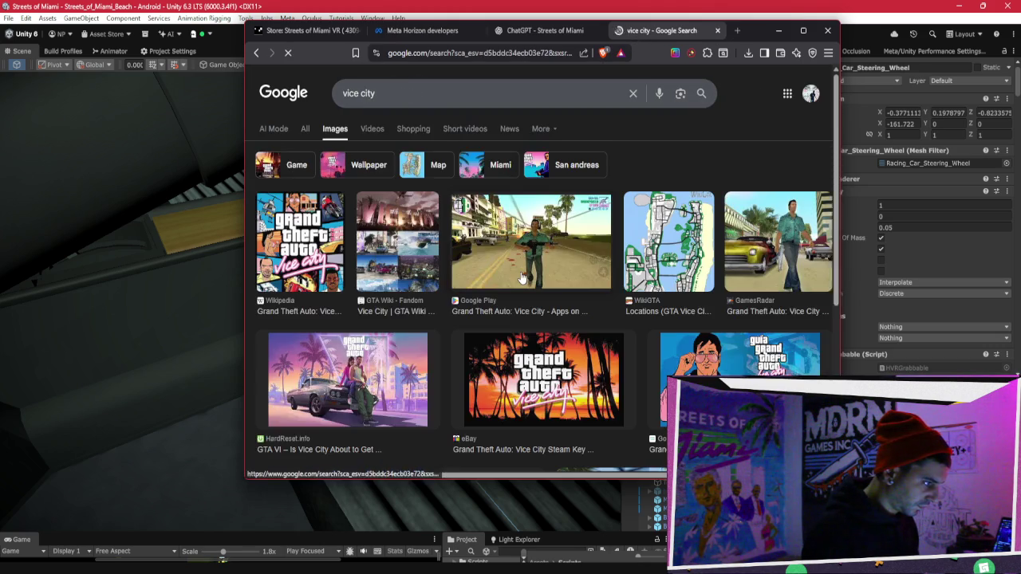
{"action": "scroll", "coordinate": [689, 293], "scroll_direction": "down", "scroll_amount": 1}
{"action": "left_click", "coordinate": [722, 315]}
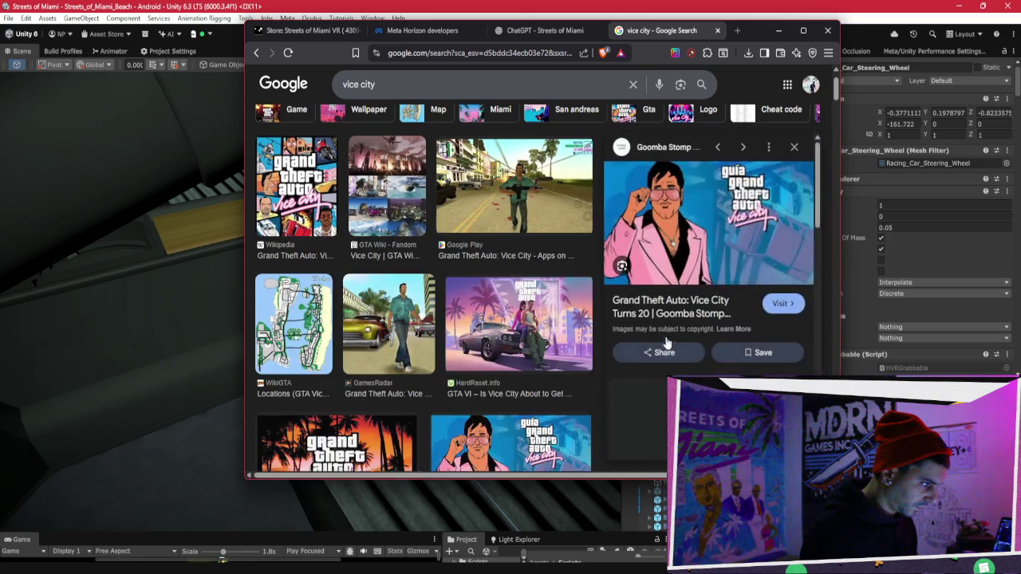
{"action": "scroll", "coordinate": [672, 342], "scroll_direction": "down", "scroll_amount": 1}
{"action": "right_click", "coordinate": [705, 213]}
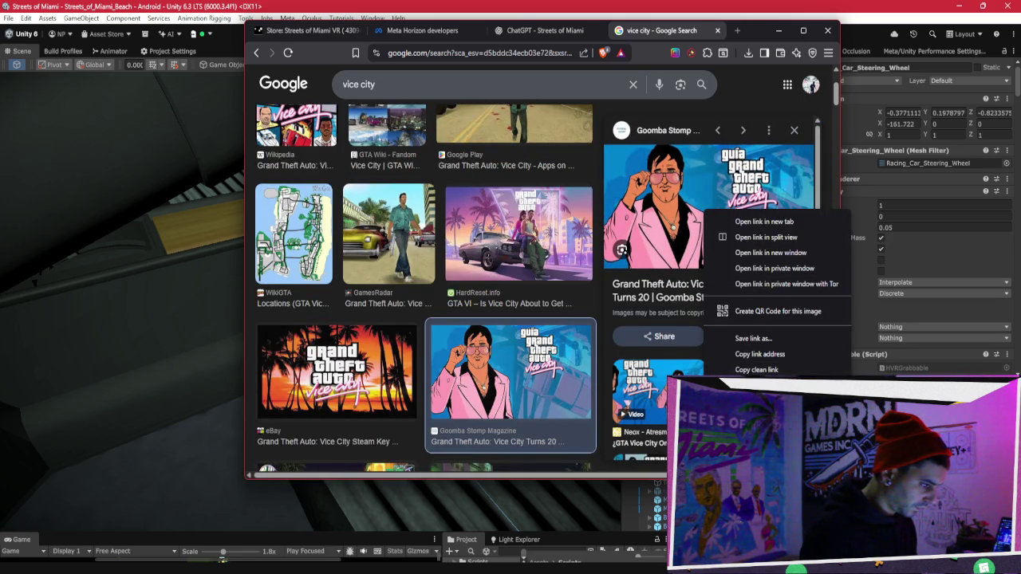
{"action": "left_click", "coordinate": [756, 369]}
Copy the link to the Neox Vice City artwork and go back to the Streets of Miami chat.
{"action": "left_click", "coordinate": [658, 391]}
{"action": "right_click", "coordinate": [727, 203]}
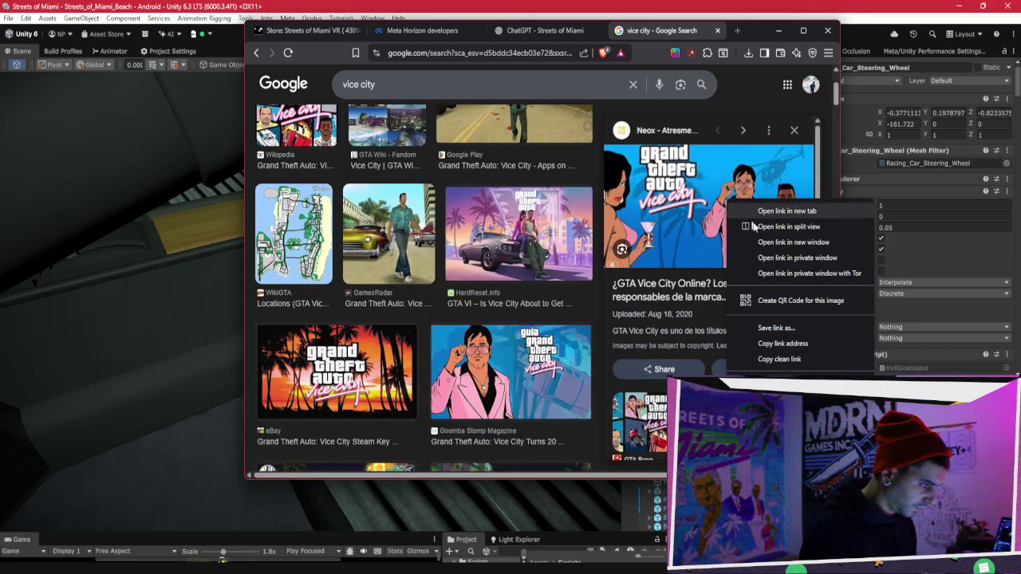
{"action": "left_click", "coordinate": [793, 346]}
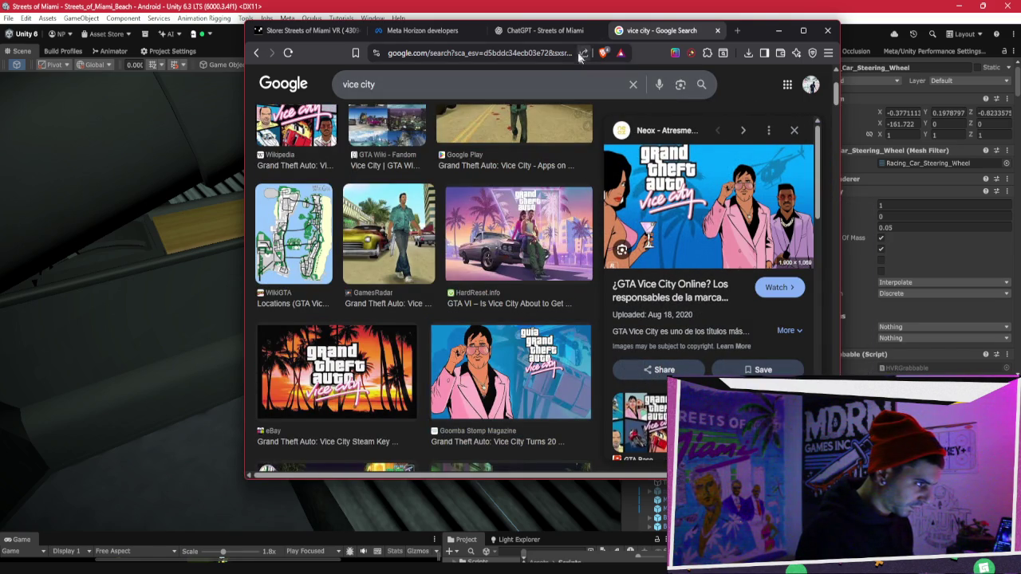
{"action": "triple_click", "coordinate": [515, 73]}
{"action": "left_click", "coordinate": [519, 33]}
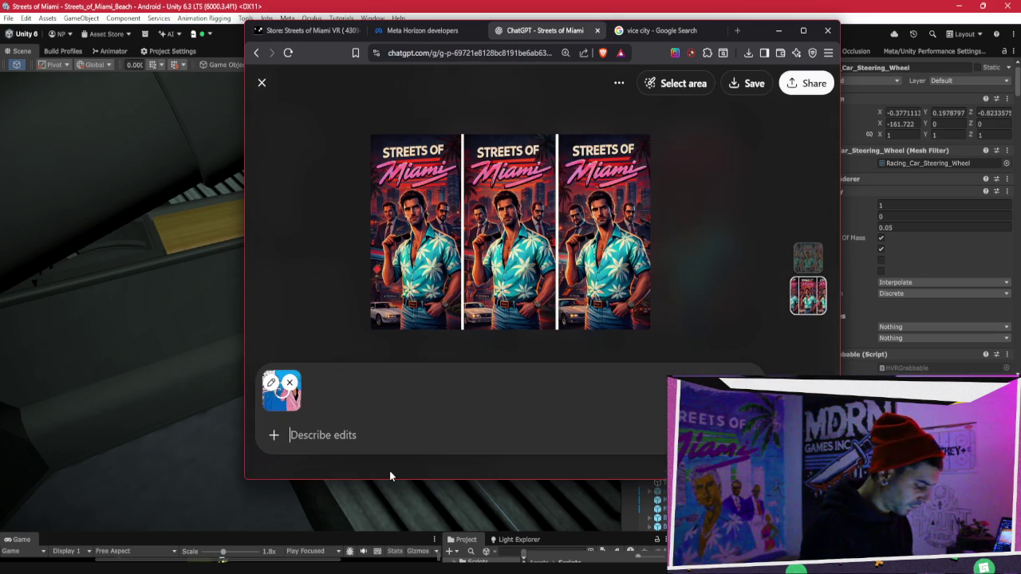
Type "i dont want it fucking 3d or modern" with the Vice City reference in the edit box.
{"action": "type", "text": "yoou i"}
{"action": "key", "text": "BackSpace"}
{"action": "key", "text": "BackSpace"}
{"action": "key", "text": "BackSpace"}
{"action": "type", "text": "i dont want it "}
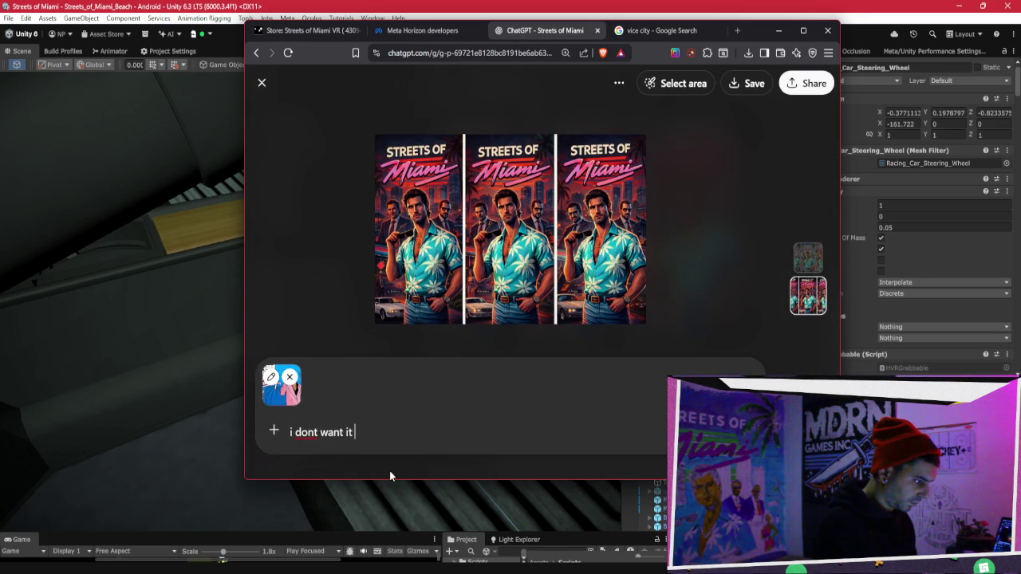
{"action": "type", "text": "fucking 3d or modern"}
{"action": "key", "text": "Return"}
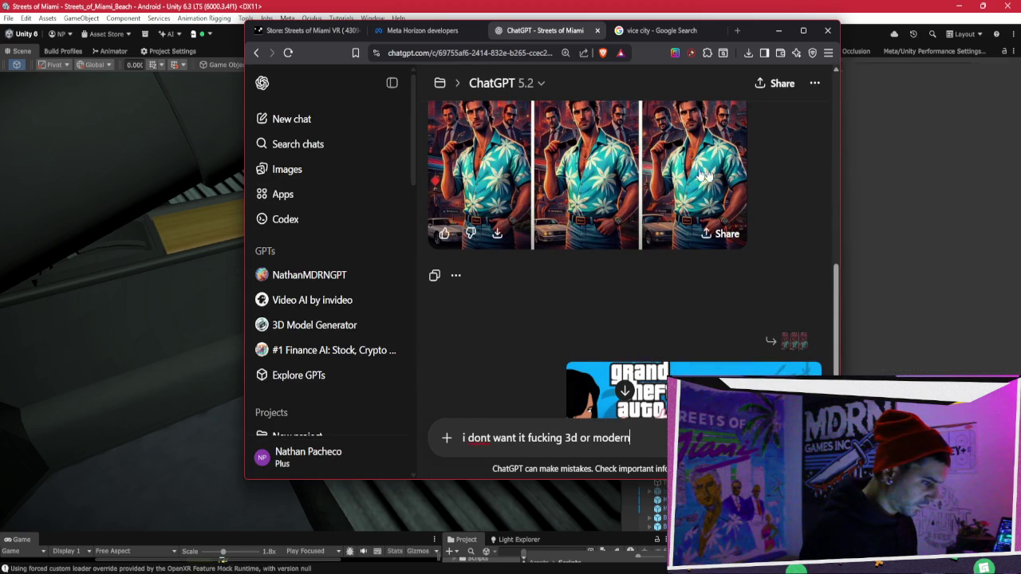
Glance at the vice city search tab, then return to the chat and send the no-3D request.
{"action": "left_click", "coordinate": [672, 35]}
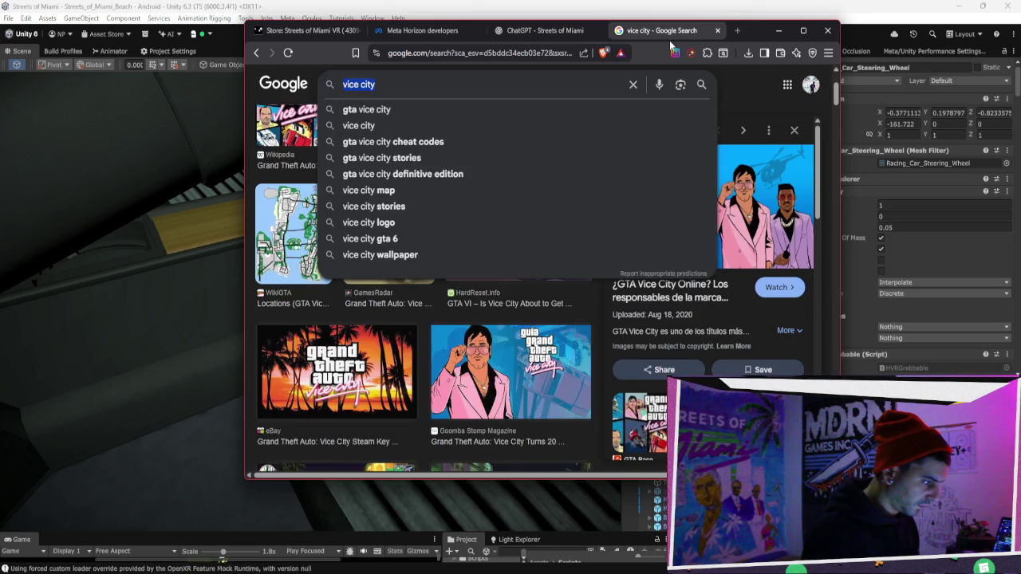
{"action": "left_click", "coordinate": [744, 91]}
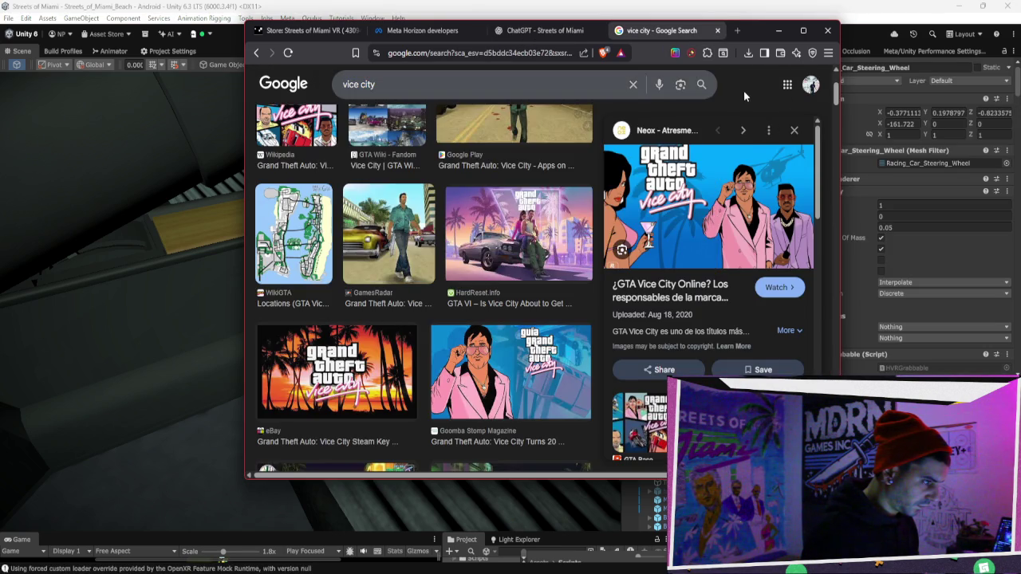
{"action": "left_click", "coordinate": [559, 33]}
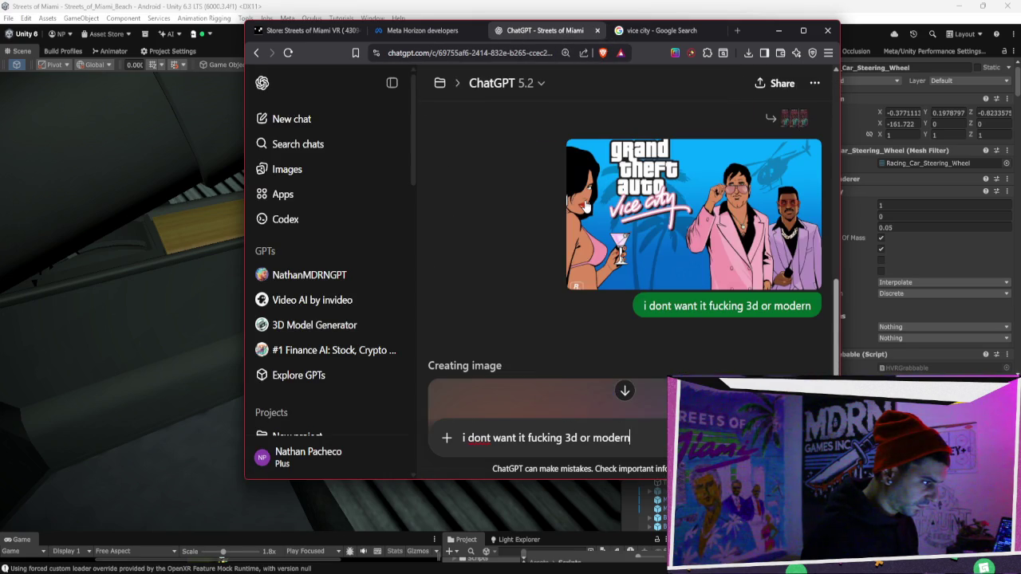
{"action": "scroll", "coordinate": [584, 204], "scroll_direction": "down", "scroll_amount": 3}
{"action": "scroll", "coordinate": [584, 198], "scroll_direction": "down", "scroll_amount": 2}
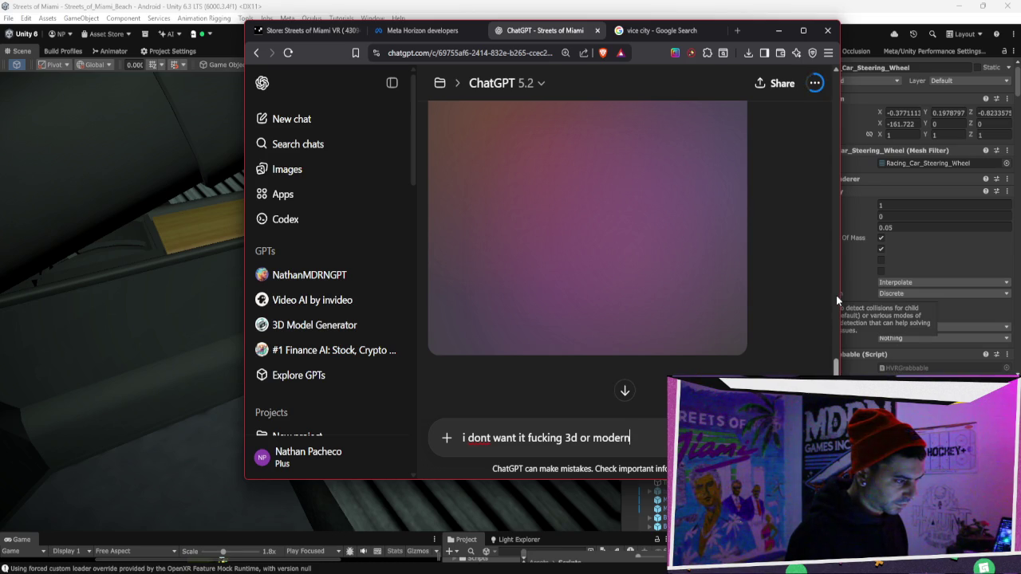
{"action": "key", "text": "Return"}
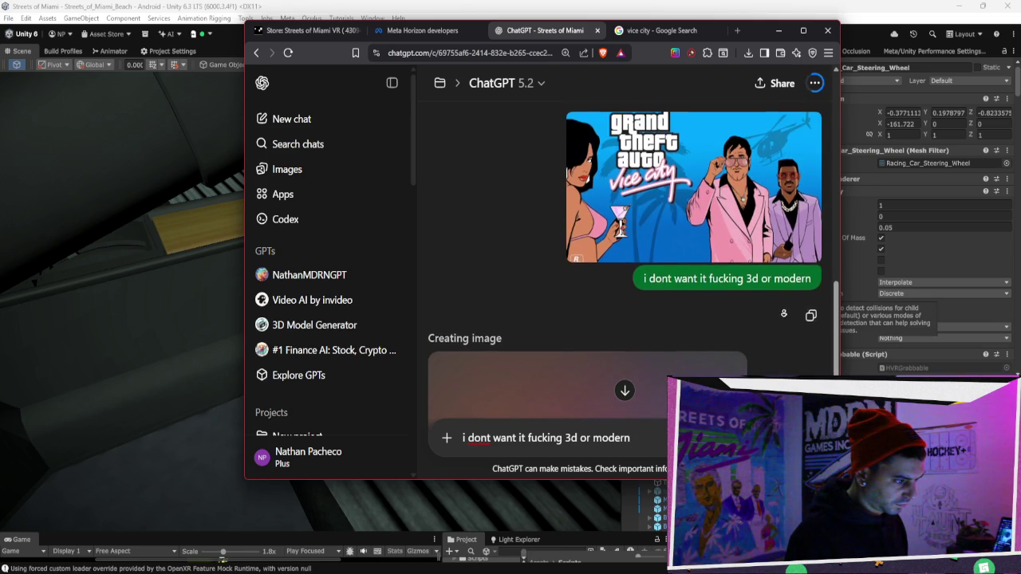
Enlarge the ChatGPT browser window, then bring the Unity editor to the front.
{"action": "scroll", "coordinate": [779, 315], "scroll_direction": "down", "scroll_amount": 4}
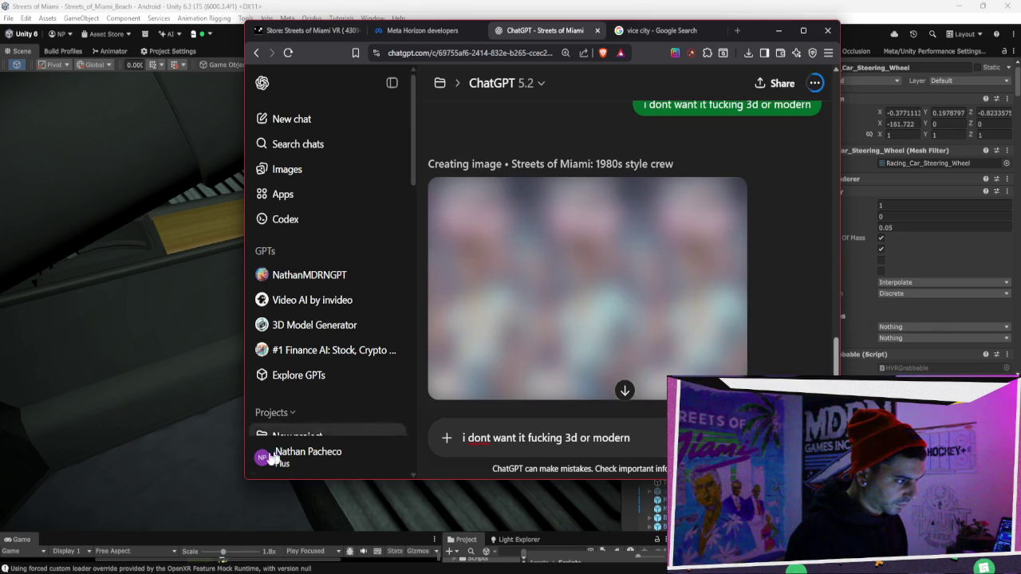
{"action": "left_click_drag", "start_coordinate": [245, 482], "coordinate": [209, 526]}
{"action": "key", "text": "alt+Tab"}
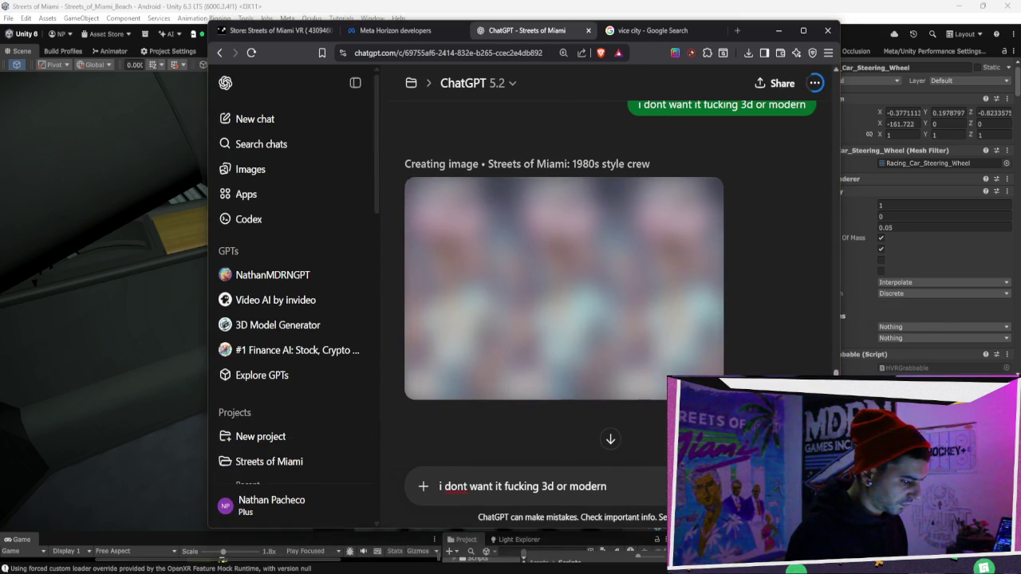
{"action": "left_click", "coordinate": [556, 334]}
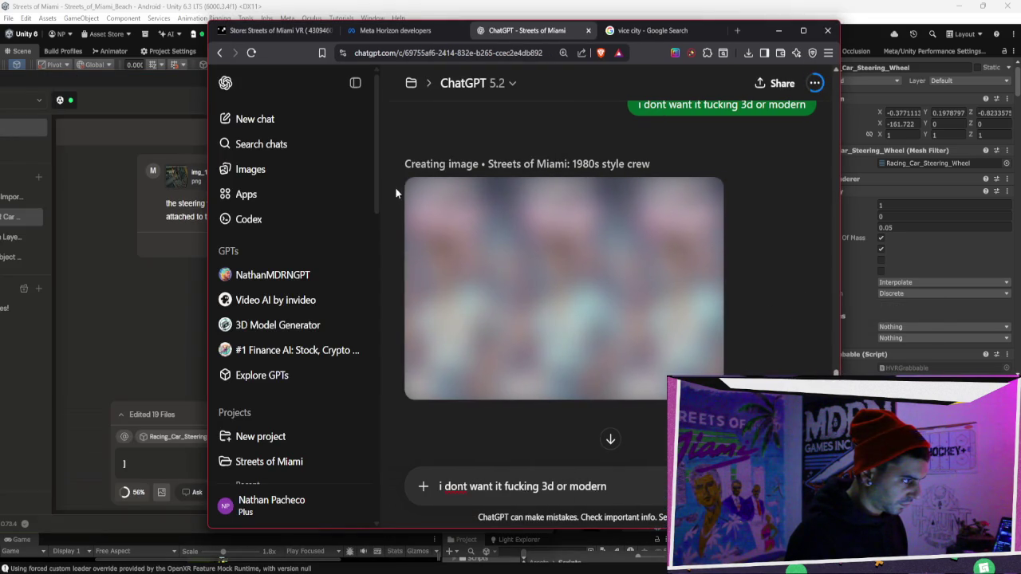
{"action": "left_click", "coordinate": [197, 6]}
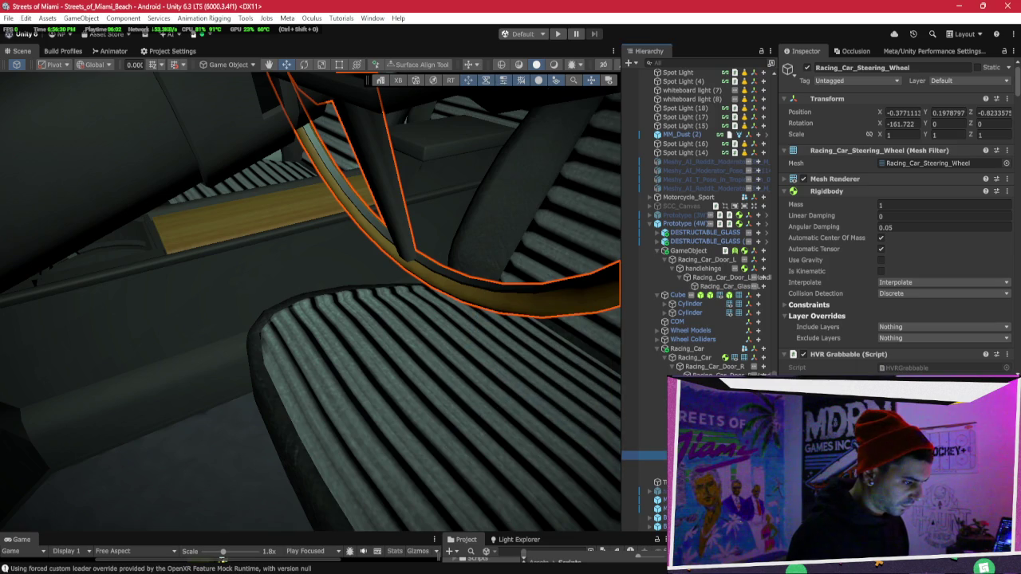
Collapse the HVR Physics Dial, Rotation Limiter, VR Steering Wheel System and Mesh Collider components, then glance at Bezi.
{"action": "scroll", "coordinate": [918, 254], "scroll_direction": "down", "scroll_amount": 15}
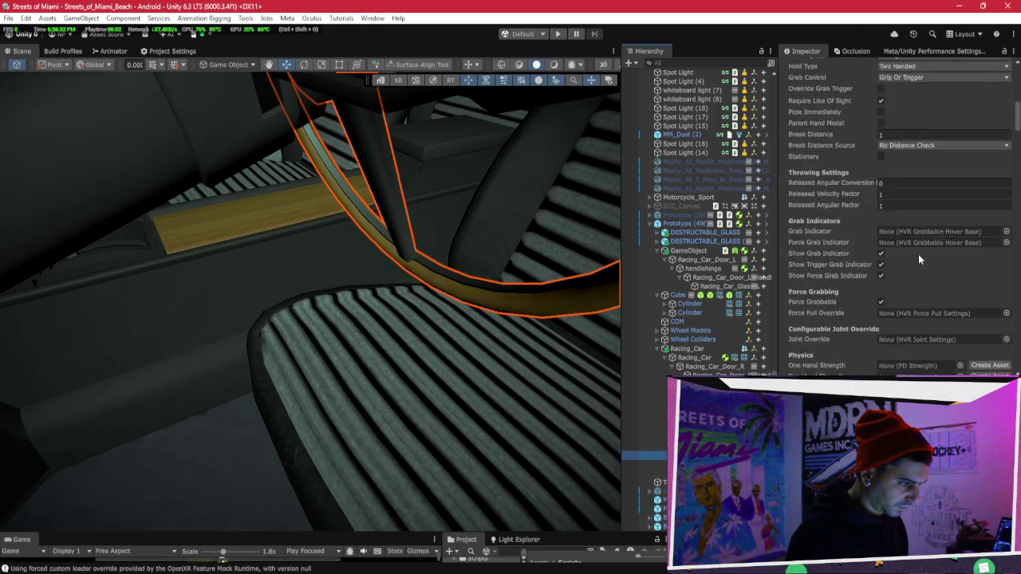
{"action": "scroll", "coordinate": [919, 255], "scroll_direction": "down", "scroll_amount": 5}
{"action": "scroll", "coordinate": [919, 255], "scroll_direction": "up", "scroll_amount": 4}
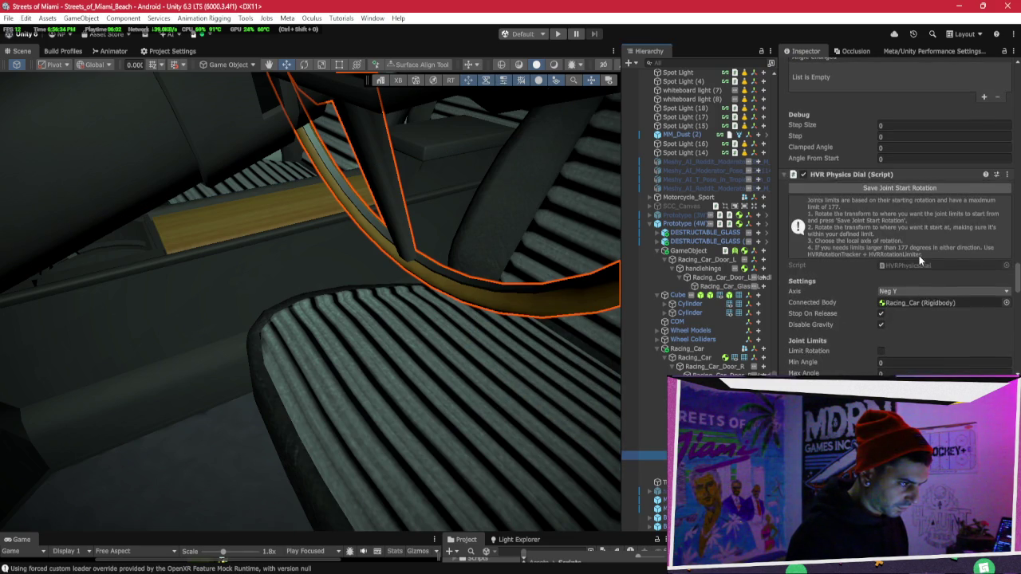
{"action": "left_click", "coordinate": [854, 175]}
{"action": "left_click", "coordinate": [866, 187]}
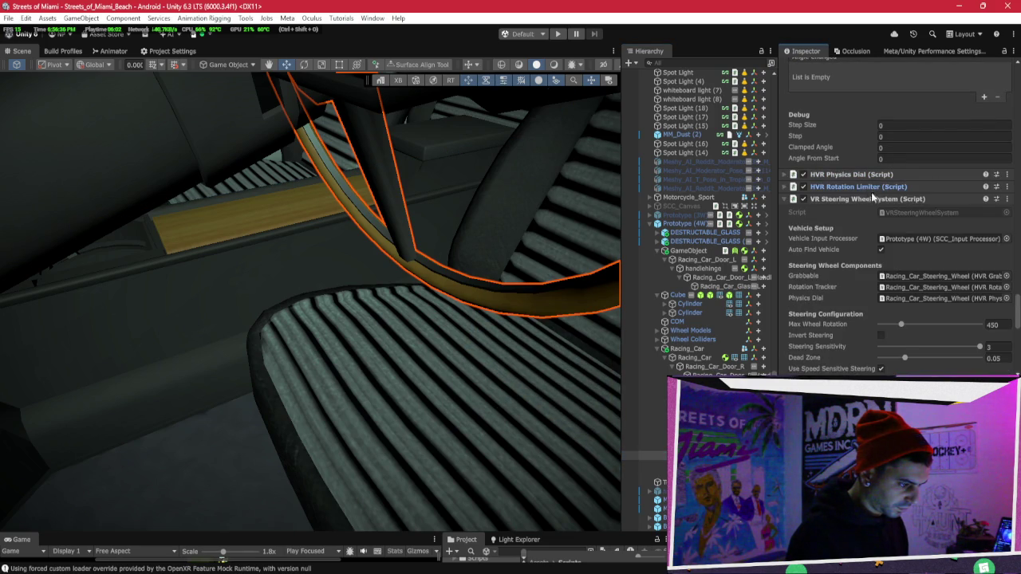
{"action": "left_click", "coordinate": [873, 201]}
{"action": "left_click", "coordinate": [868, 210]}
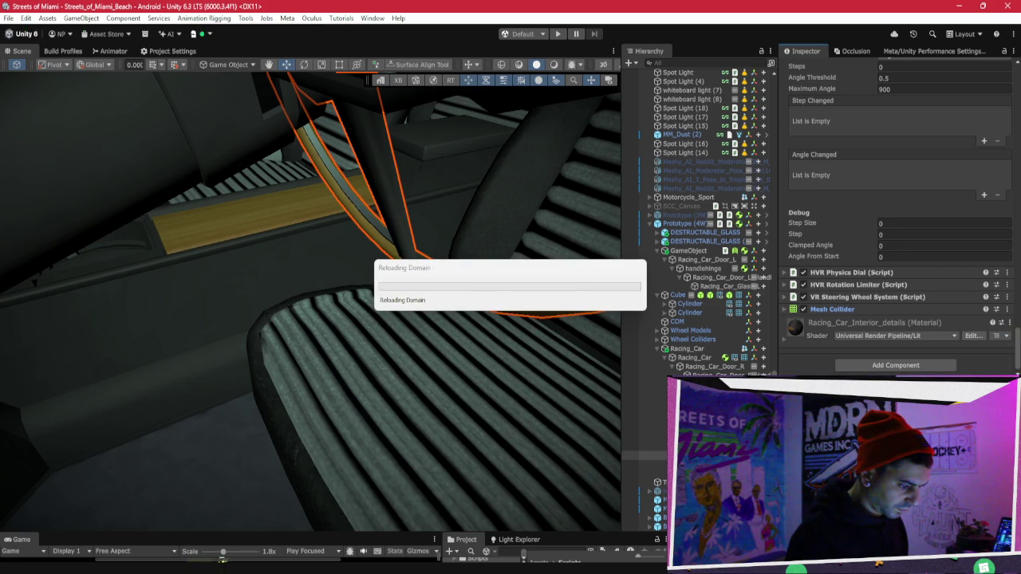
{"action": "key", "text": "alt+Tab"}
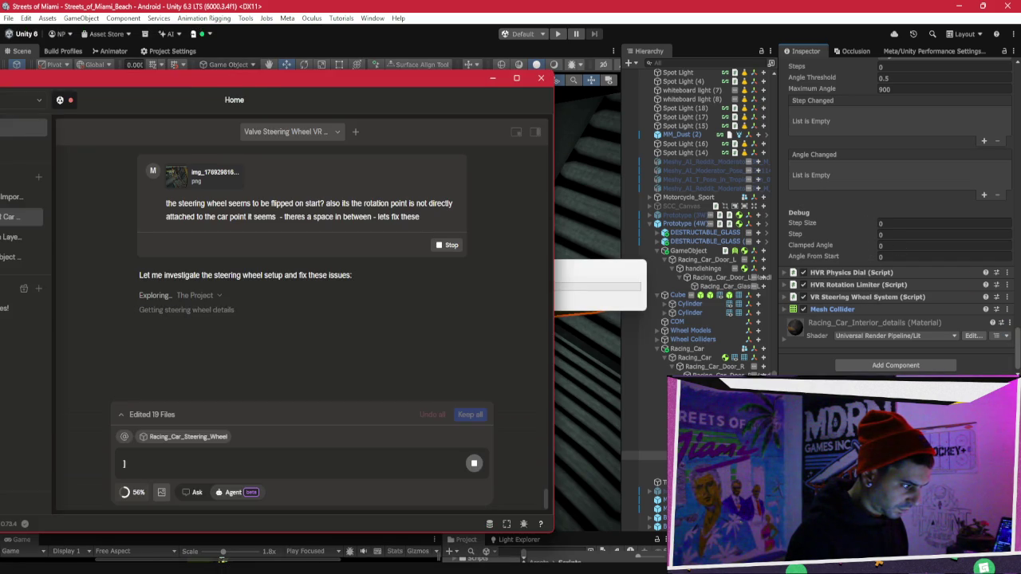
{"action": "key", "text": "alt+Tab"}
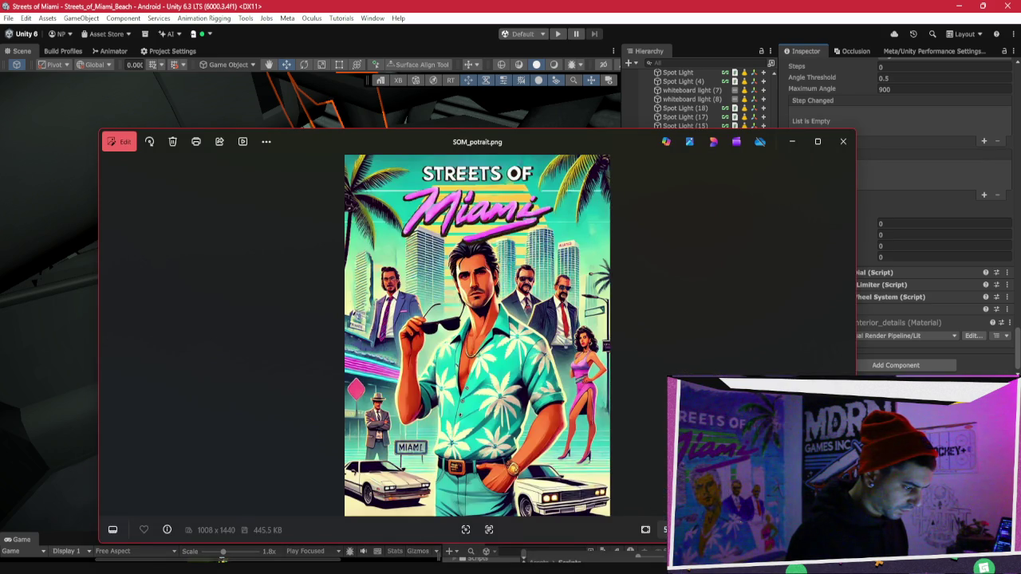
Open ChatGPT's Streets of Miami image set full size, step through versions, then close and scroll up.
{"action": "mouse_move", "coordinate": [606, 571]}
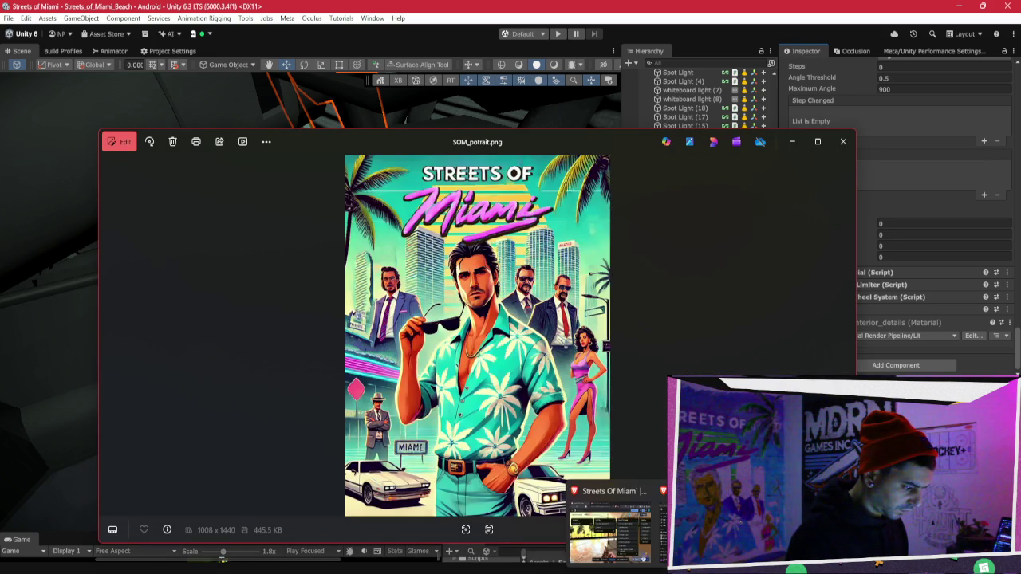
{"action": "left_click", "coordinate": [591, 571]}
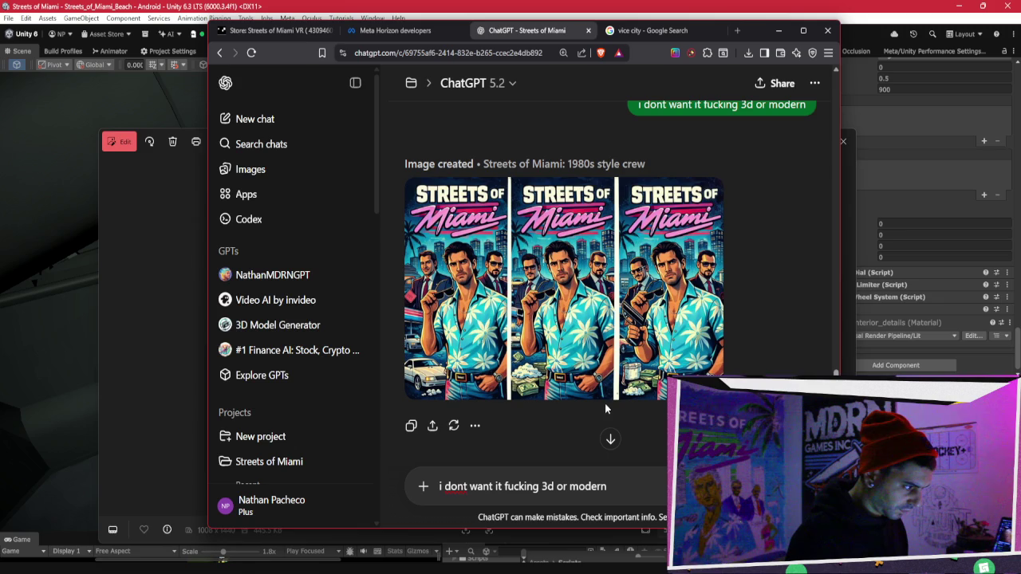
{"action": "mouse_move", "coordinate": [607, 395]}
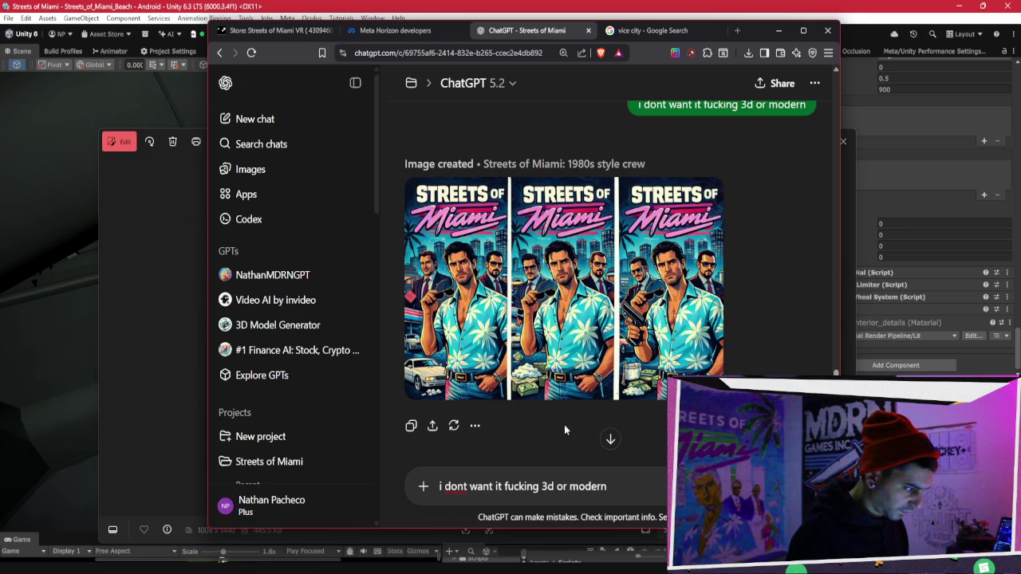
{"action": "left_click", "coordinate": [560, 357]}
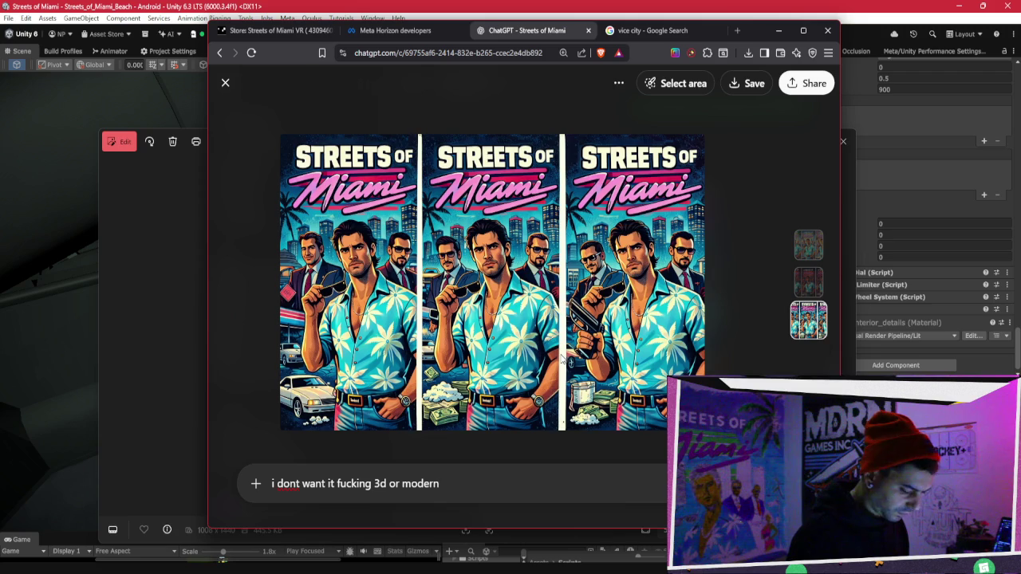
{"action": "key", "text": "Up"}
{"action": "key", "text": "Up"}
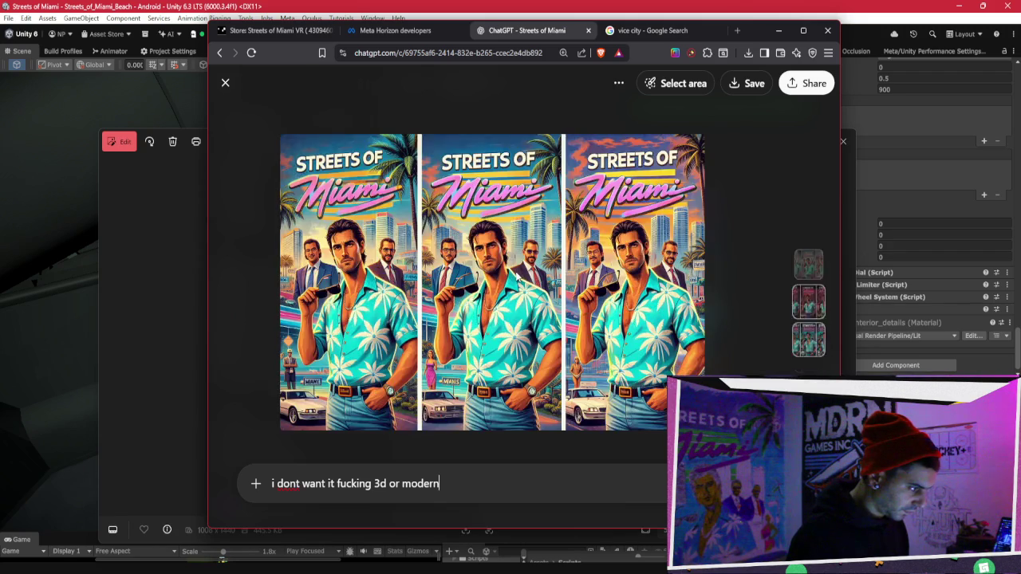
{"action": "key", "text": "Down"}
{"action": "key", "text": "Down"}
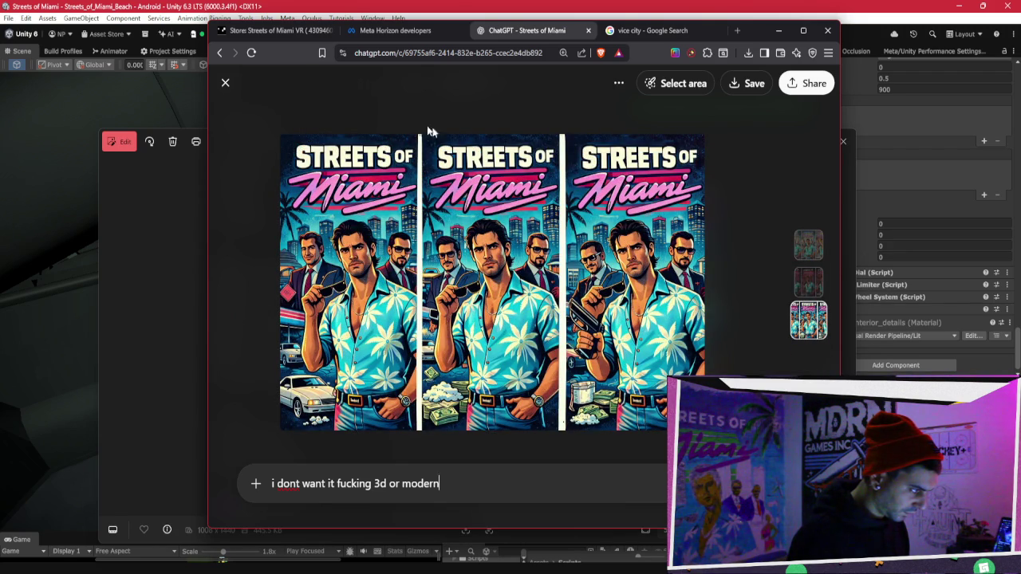
{"action": "left_click", "coordinate": [270, 103]}
{"action": "scroll", "coordinate": [520, 247], "scroll_direction": "up", "scroll_amount": 10}
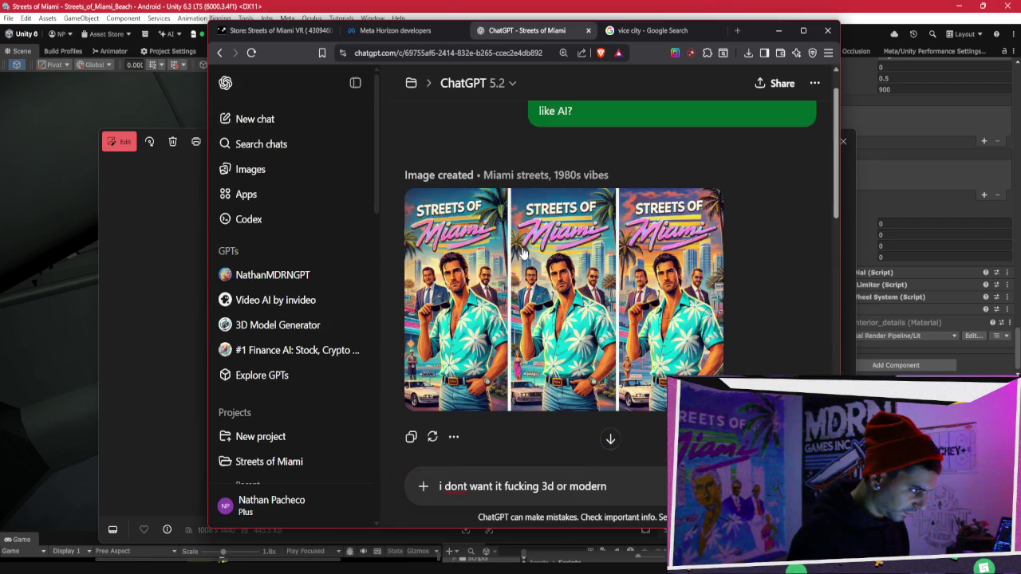
Replace the draft image prompt with the message 'i give up.' and send it.
{"action": "scroll", "coordinate": [522, 252], "scroll_direction": "up", "scroll_amount": 1}
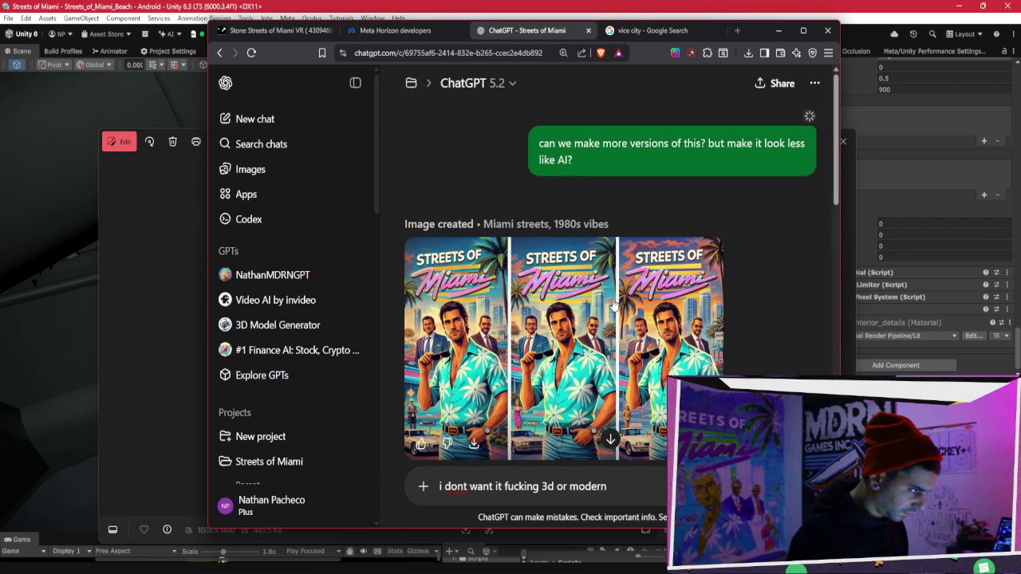
{"action": "left_click_drag", "start_coordinate": [597, 486], "coordinate": [435, 486]}
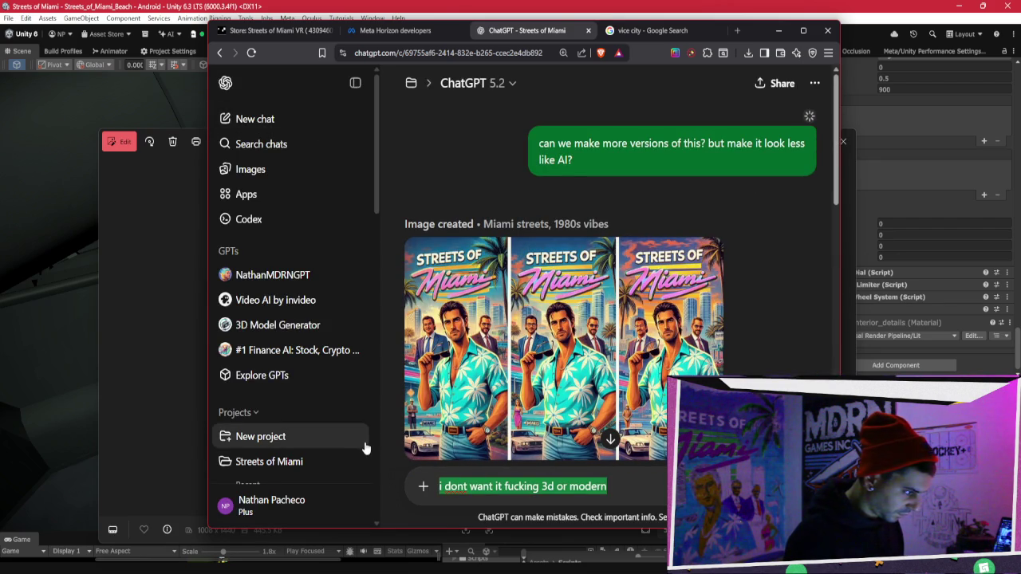
{"action": "left_click_drag", "start_coordinate": [630, 486], "coordinate": [533, 487]}
{"action": "left_click_drag", "start_coordinate": [606, 487], "coordinate": [444, 487]}
{"action": "key", "text": "BackSpace"}
{"action": "type", "text": "f"}
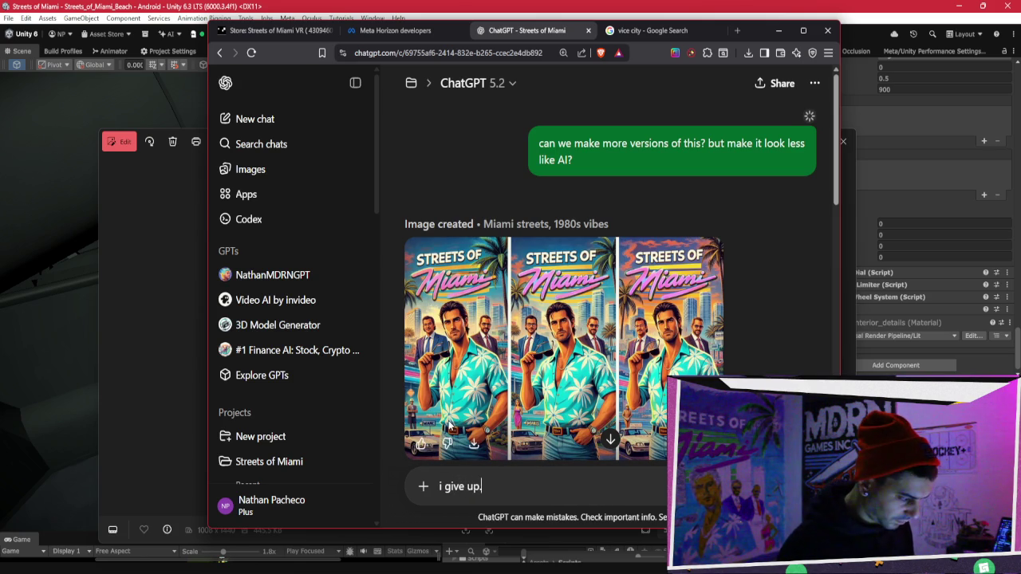
{"action": "key", "text": "Return"}
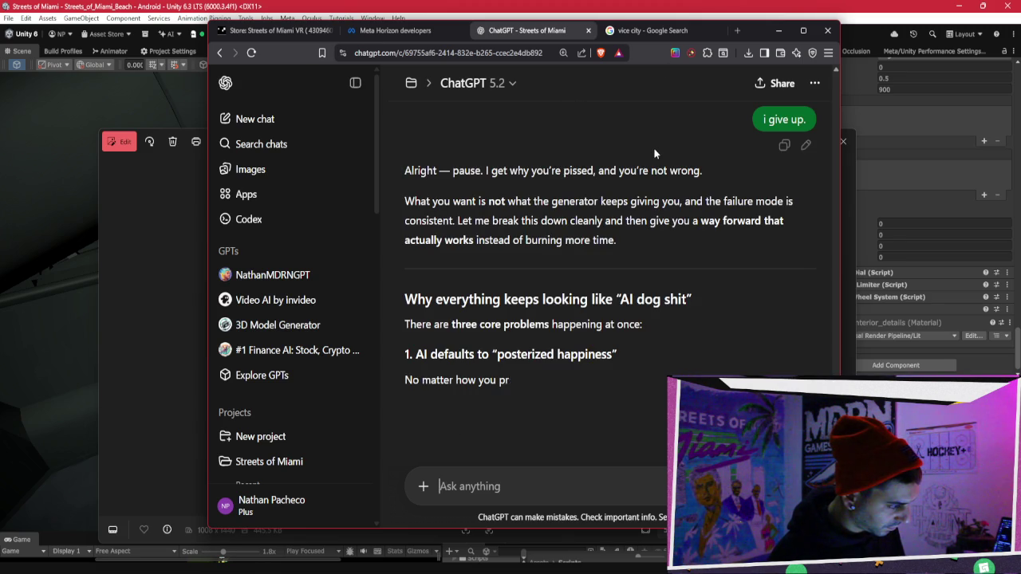
Read ChatGPT's three-problem reply, highlighting 'posterized happiness'.
{"action": "scroll", "coordinate": [615, 272], "scroll_direction": "down", "scroll_amount": 2}
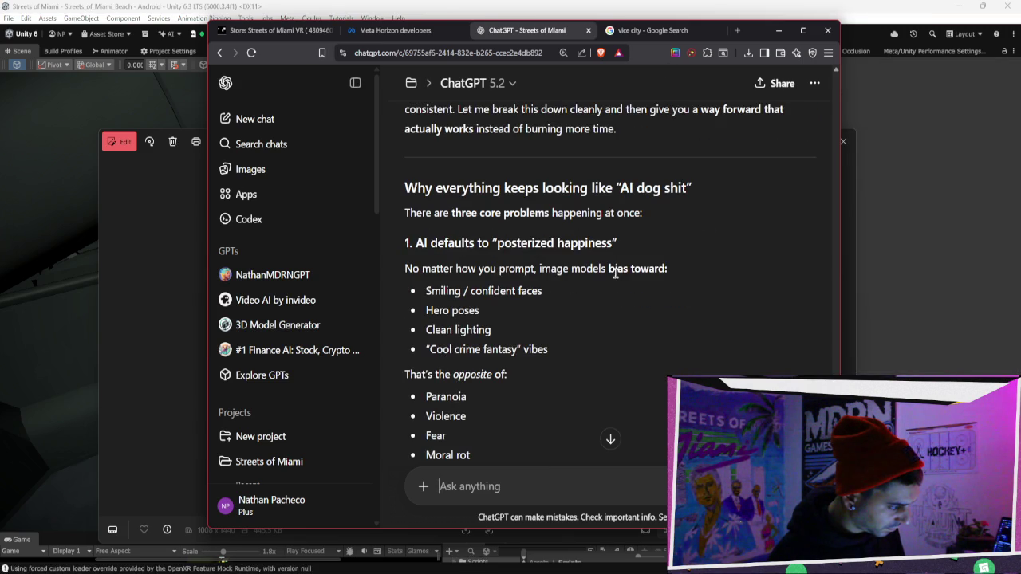
{"action": "scroll", "coordinate": [615, 272], "scroll_direction": "down", "scroll_amount": 1}
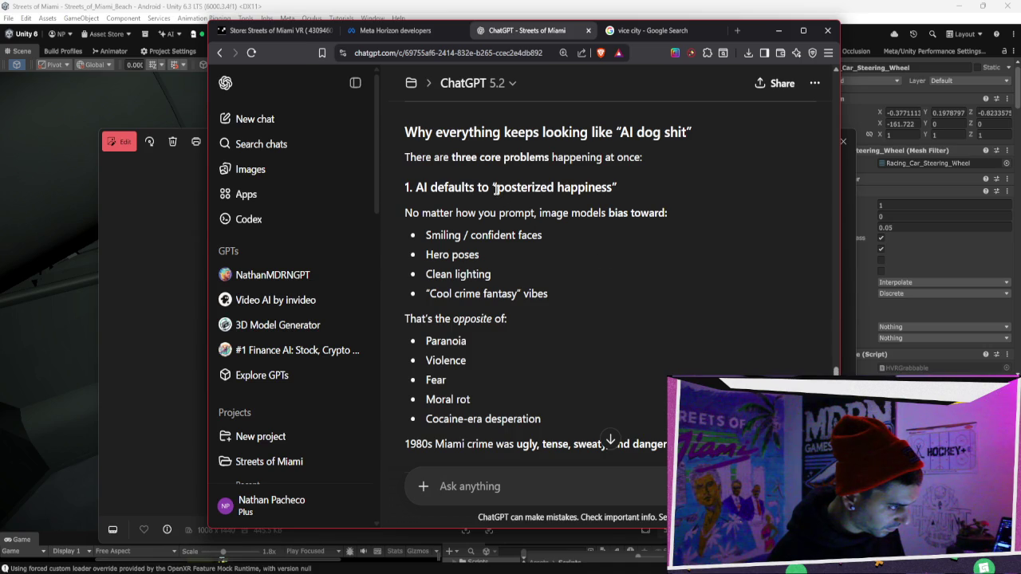
{"action": "left_click_drag", "start_coordinate": [497, 188], "coordinate": [618, 188]}
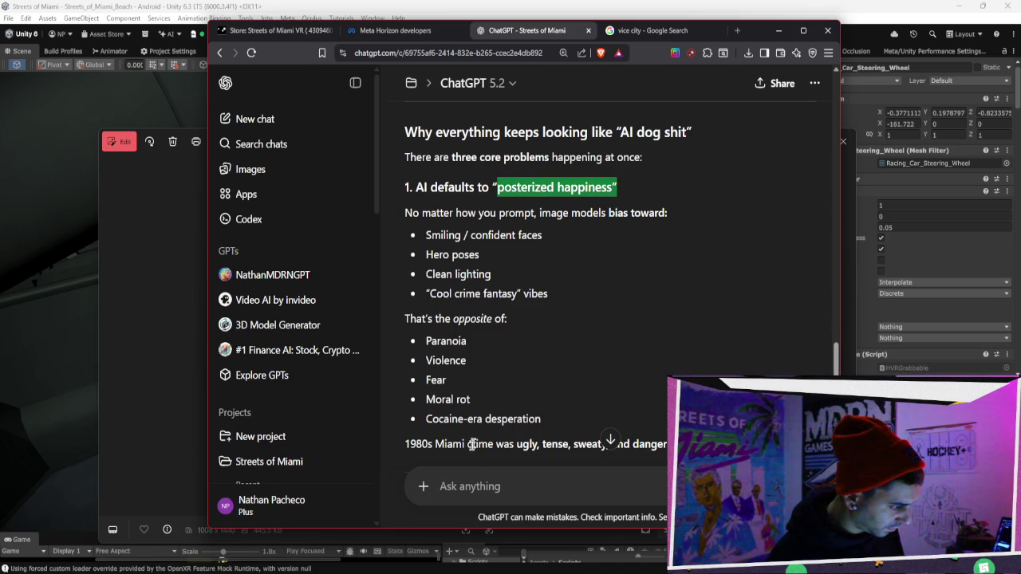
{"action": "left_click", "coordinate": [336, 509]}
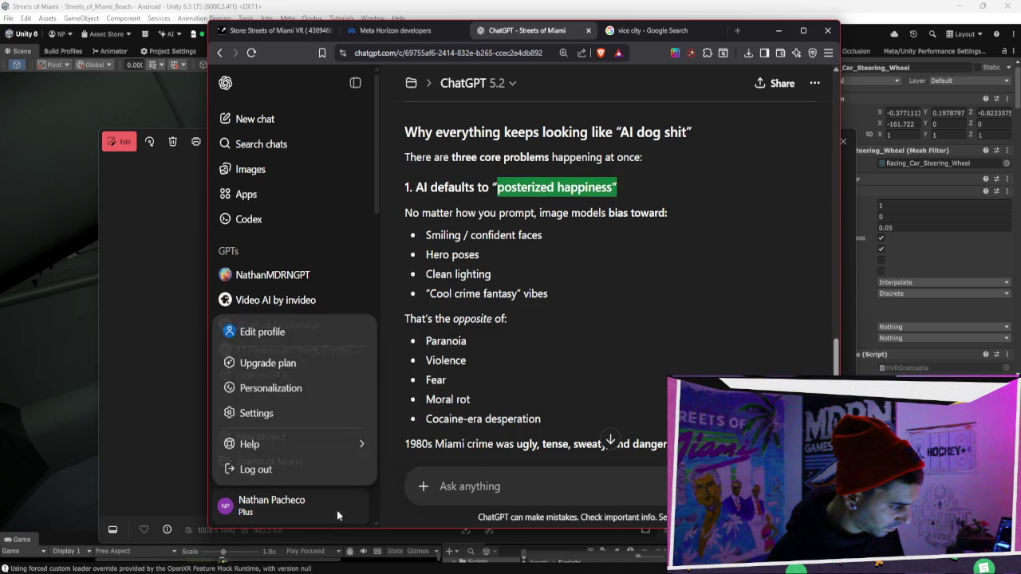
In Personalization settings, set the Warm and Enthusiastic characteristics to Less.
{"action": "left_click", "coordinate": [349, 412]}
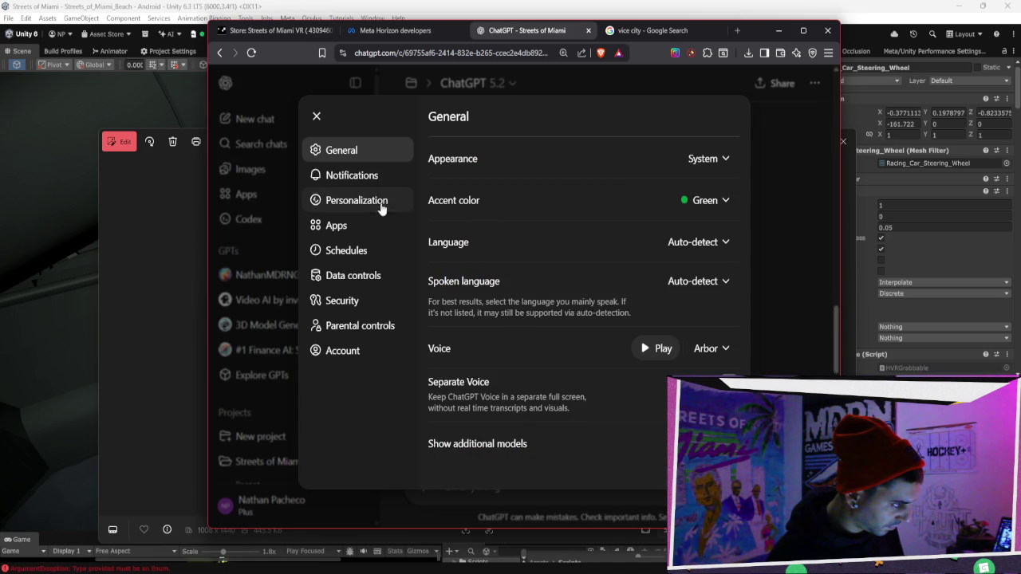
{"action": "left_click", "coordinate": [377, 205]}
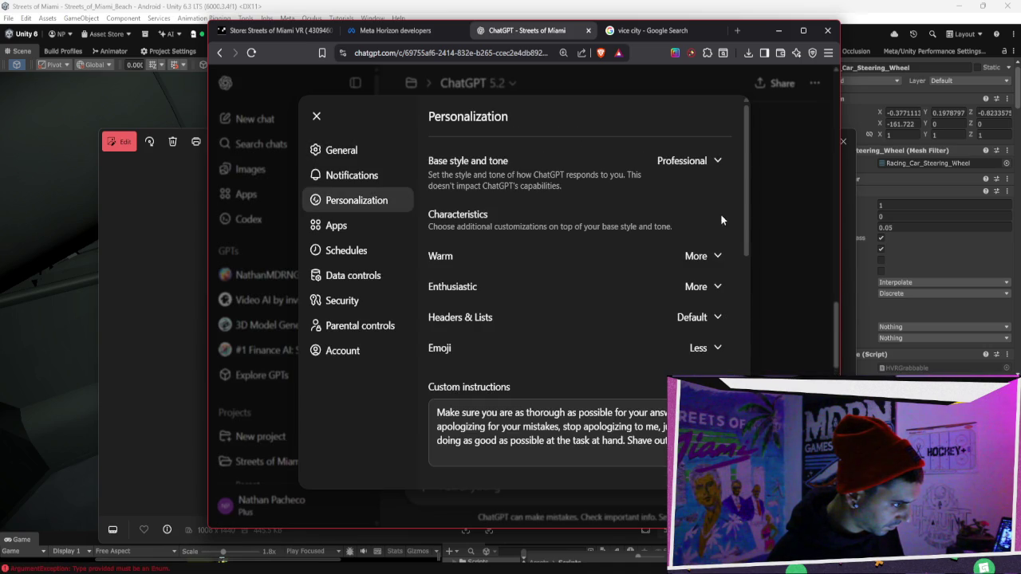
{"action": "left_click", "coordinate": [706, 256]}
{"action": "left_click", "coordinate": [594, 346]}
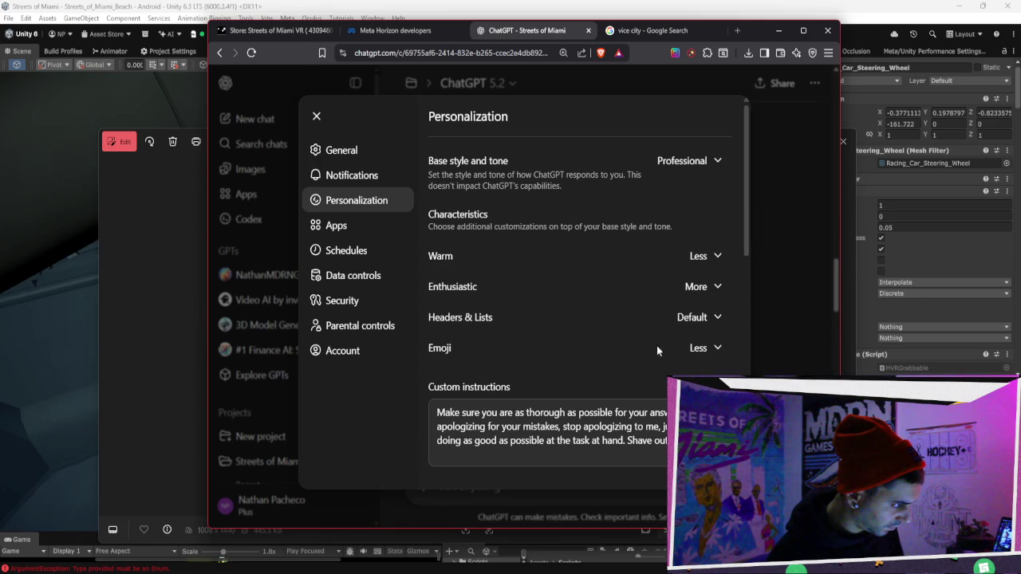
{"action": "left_click", "coordinate": [695, 287]}
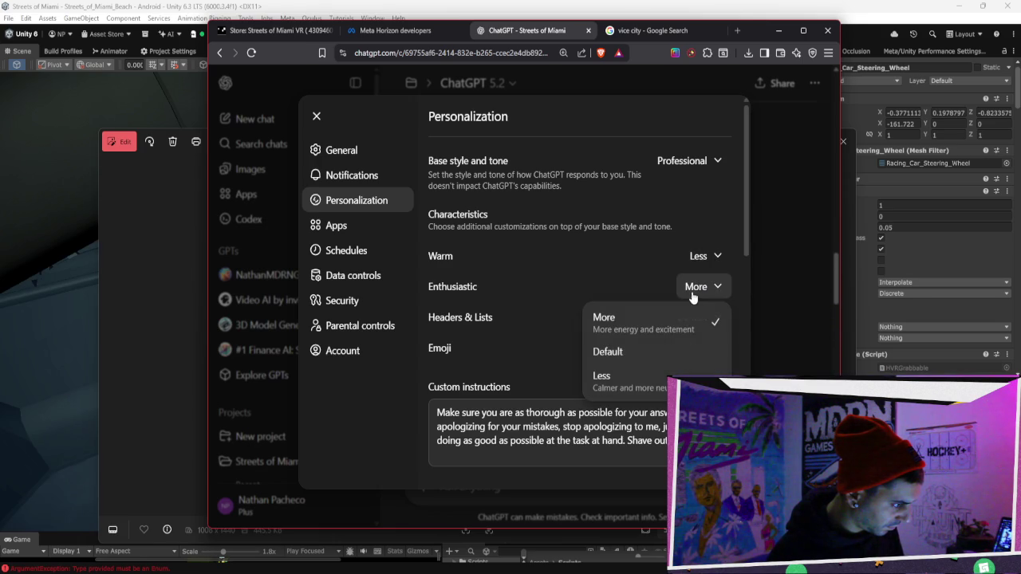
{"action": "left_click", "coordinate": [660, 383]}
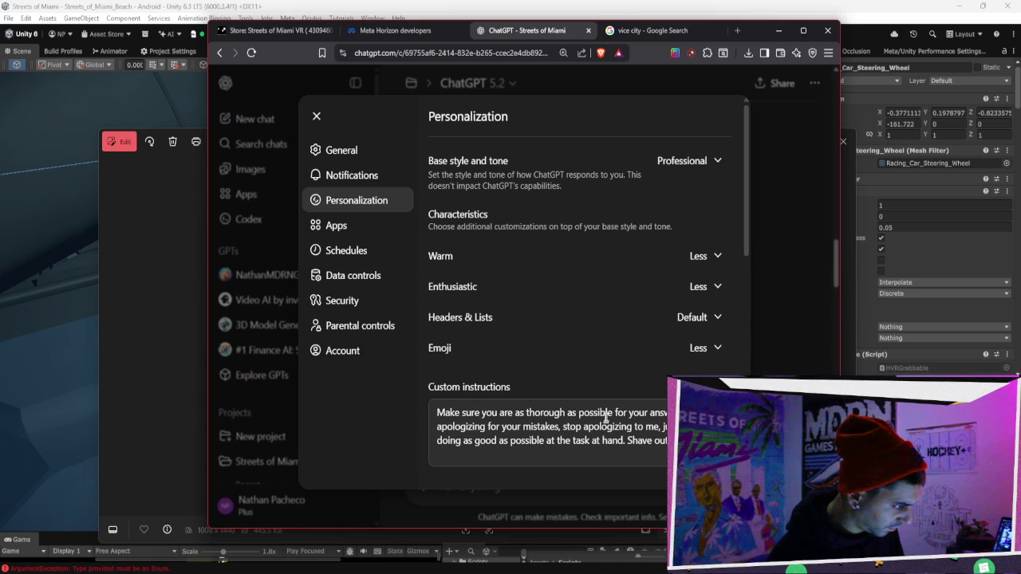
Expand the Advanced personalization options, then close Settings and scroll back through the chat.
{"action": "scroll", "coordinate": [703, 315], "scroll_direction": "down", "scroll_amount": 2}
{"action": "scroll", "coordinate": [694, 250], "scroll_direction": "down", "scroll_amount": 7}
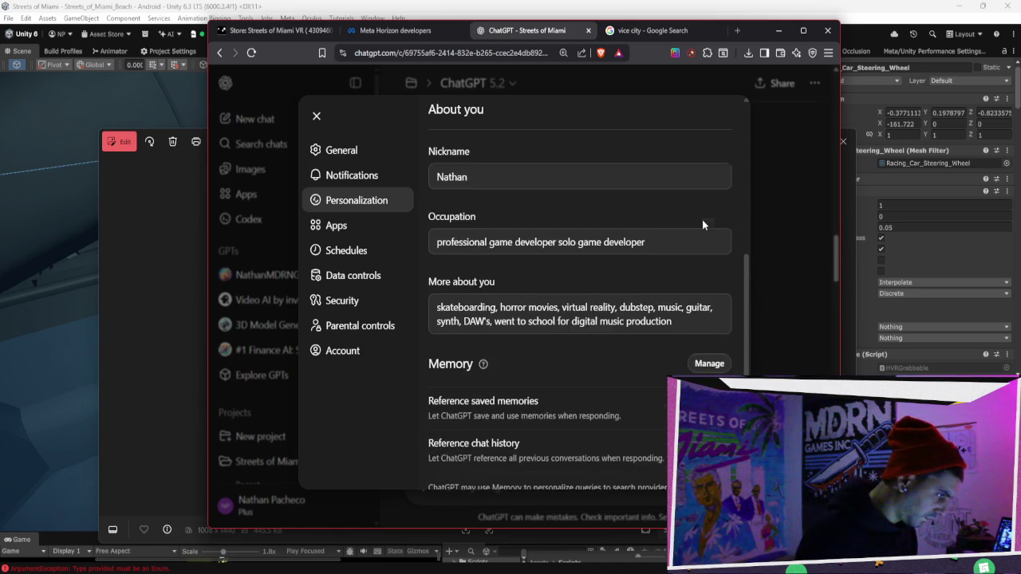
{"action": "scroll", "coordinate": [700, 251], "scroll_direction": "down", "scroll_amount": 1}
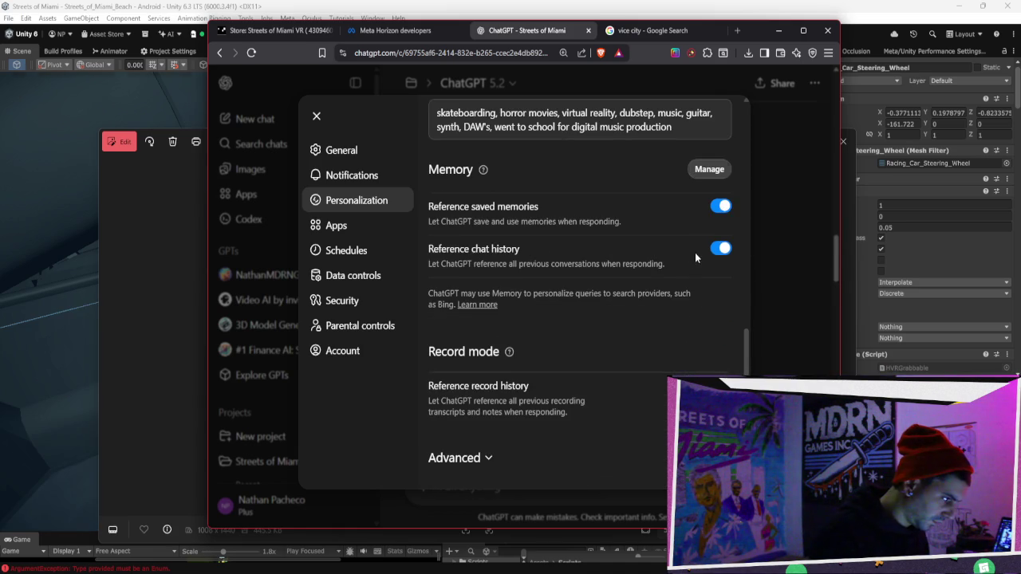
{"action": "scroll", "coordinate": [695, 252], "scroll_direction": "up", "scroll_amount": 6}
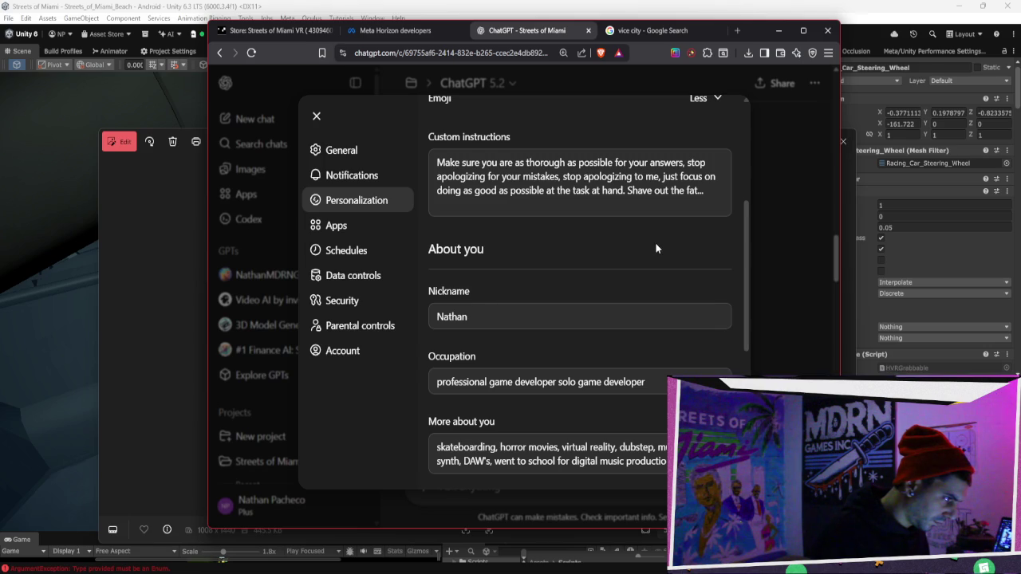
{"action": "scroll", "coordinate": [656, 249], "scroll_direction": "up", "scroll_amount": 1}
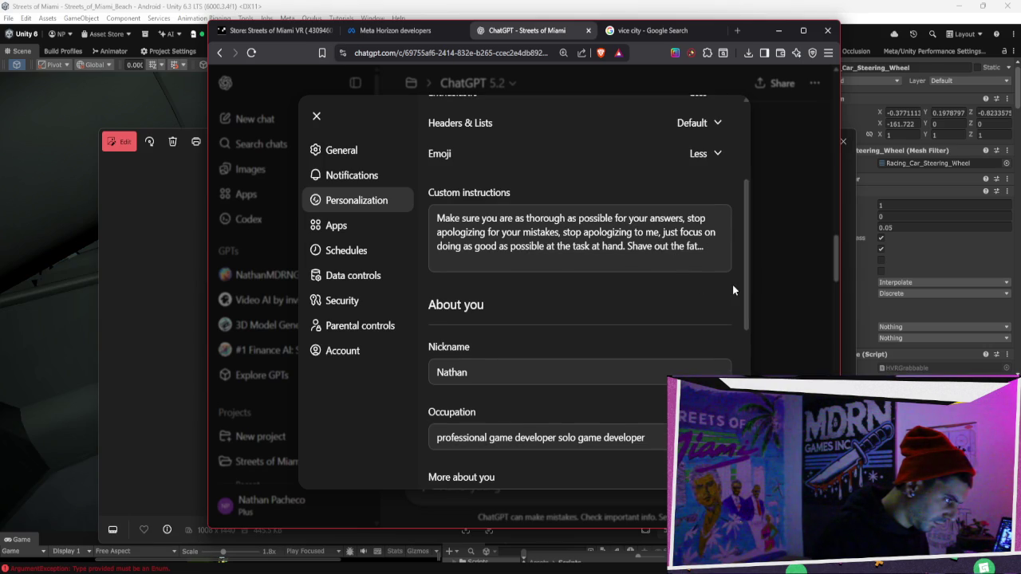
{"action": "scroll", "coordinate": [732, 285], "scroll_direction": "up", "scroll_amount": 3}
{"action": "scroll", "coordinate": [732, 285], "scroll_direction": "down", "scroll_amount": 10}
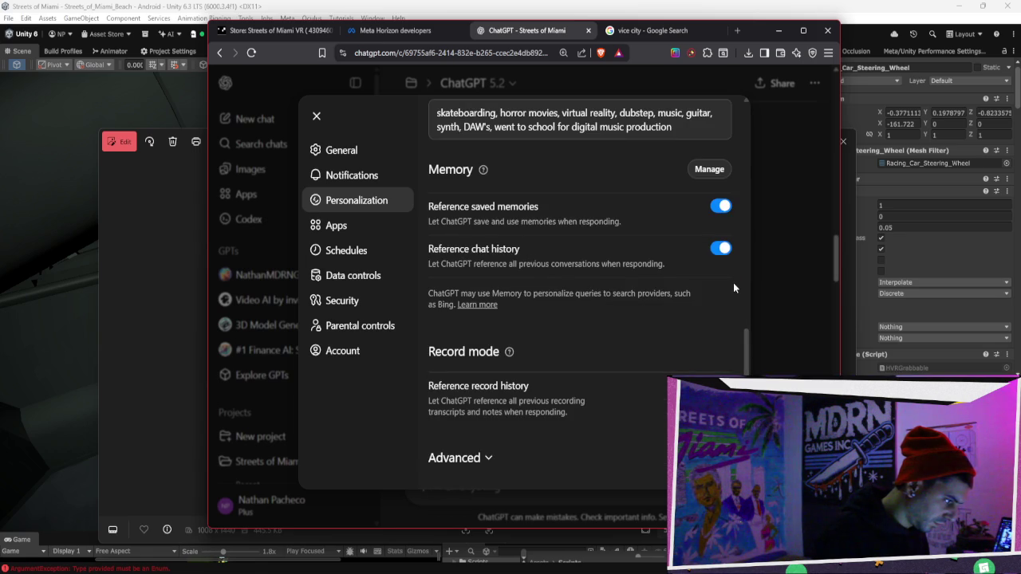
{"action": "left_click", "coordinate": [461, 458]}
{"action": "scroll", "coordinate": [595, 348], "scroll_direction": "down", "scroll_amount": 3}
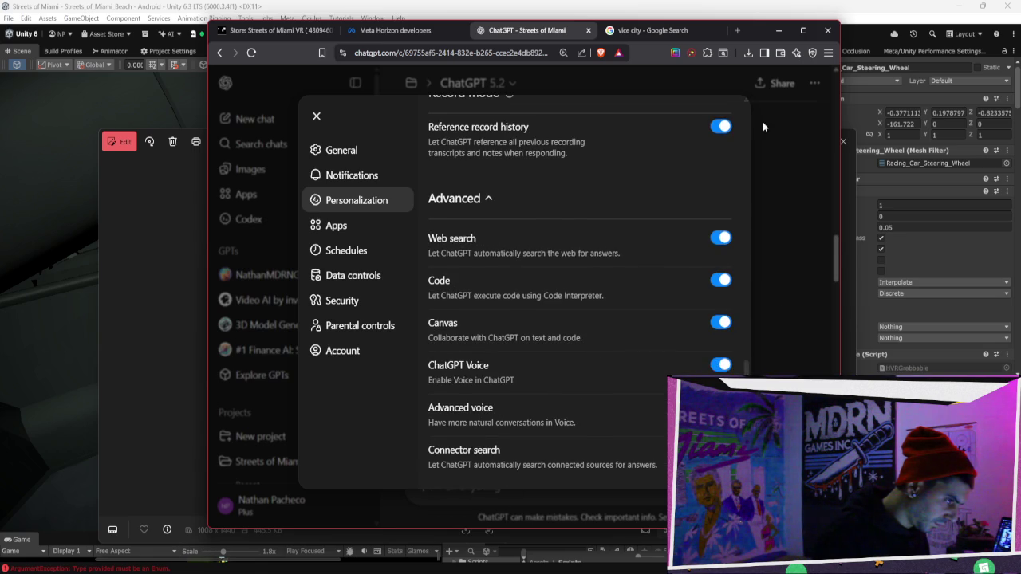
{"action": "left_click", "coordinate": [762, 120]}
{"action": "scroll", "coordinate": [735, 217], "scroll_direction": "up", "scroll_amount": 3}
{"action": "scroll", "coordinate": [703, 269], "scroll_direction": "down", "scroll_amount": 5}
{"action": "scroll", "coordinate": [705, 276], "scroll_direction": "down", "scroll_amount": 15}
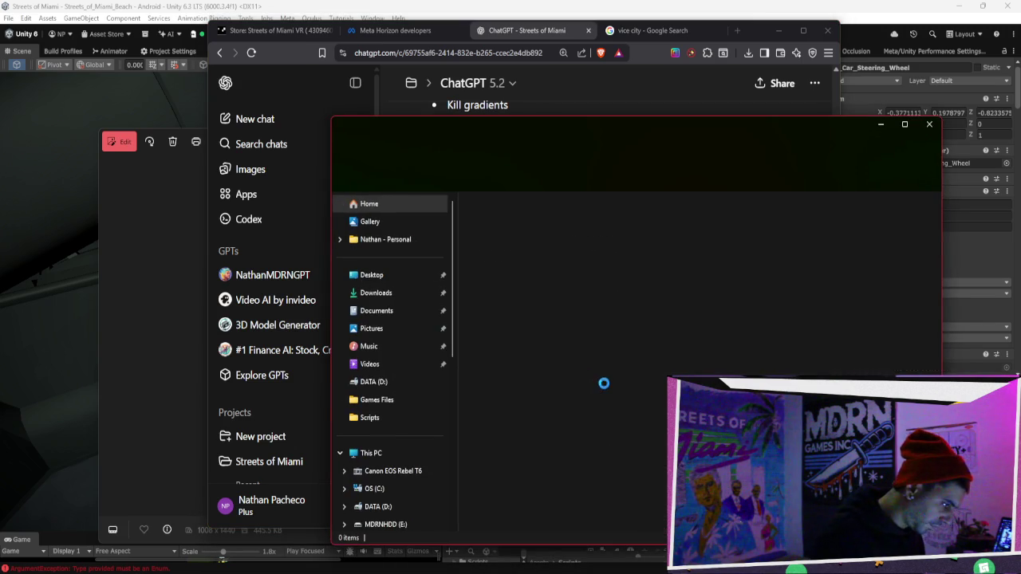
Attach SOM_potrait.png from Downloads to the ChatGPT message and start typing the header capsule request.
{"action": "left_click", "coordinate": [766, 243]}
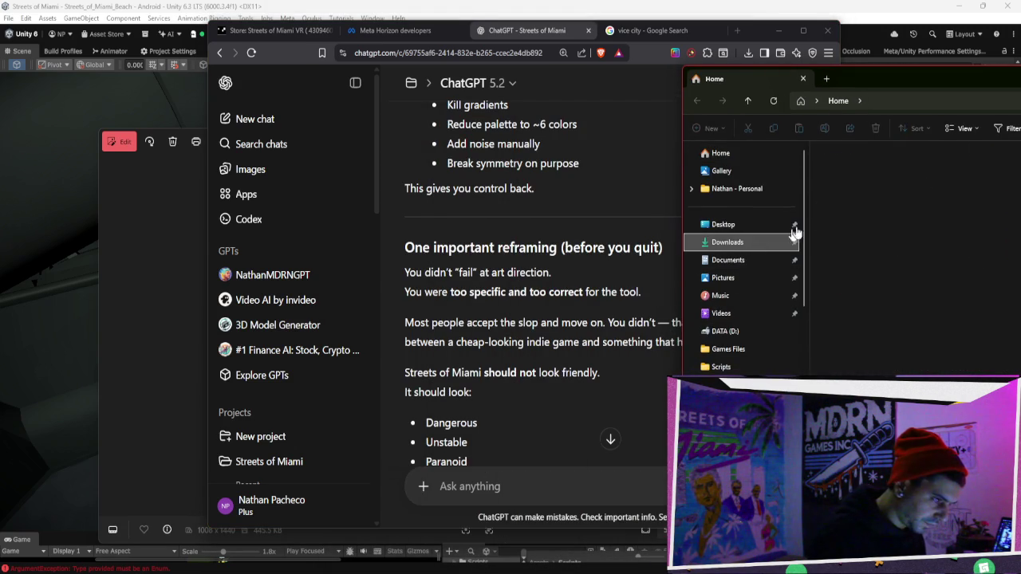
{"action": "mouse_move", "coordinate": [869, 184]}
{"action": "left_mouse_down"}
{"action": "mouse_move", "coordinate": [532, 454]}
{"action": "mouse_move", "coordinate": [540, 430]}
{"action": "left_mouse_up"}
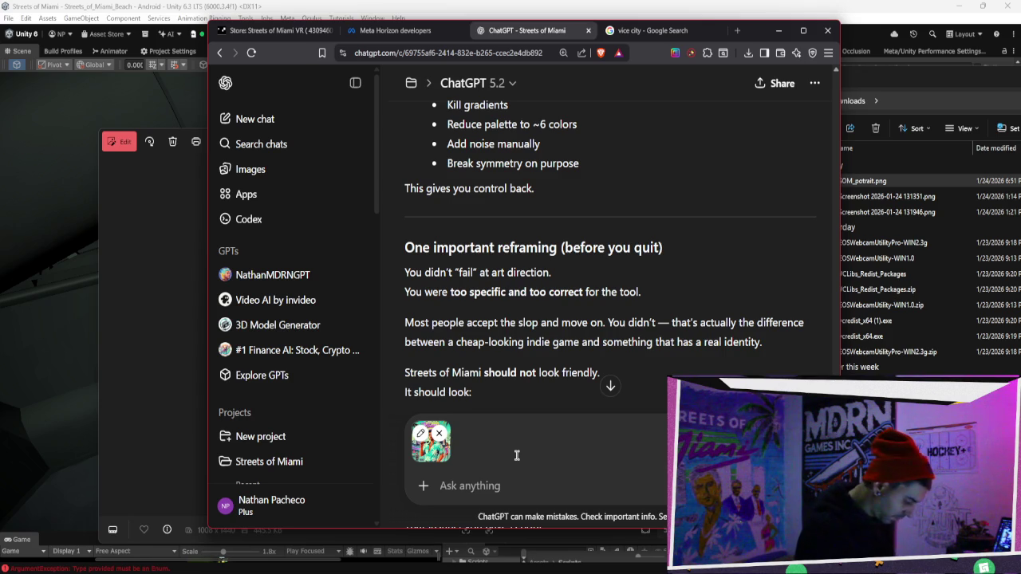
{"action": "type", "text": "in"}
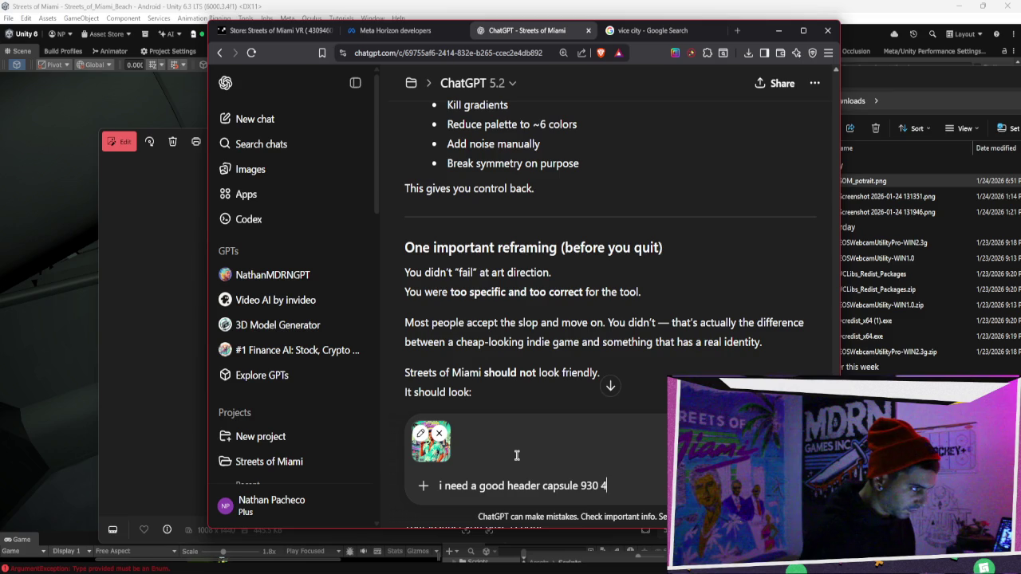
{"action": "left_click", "coordinate": [273, 31]}
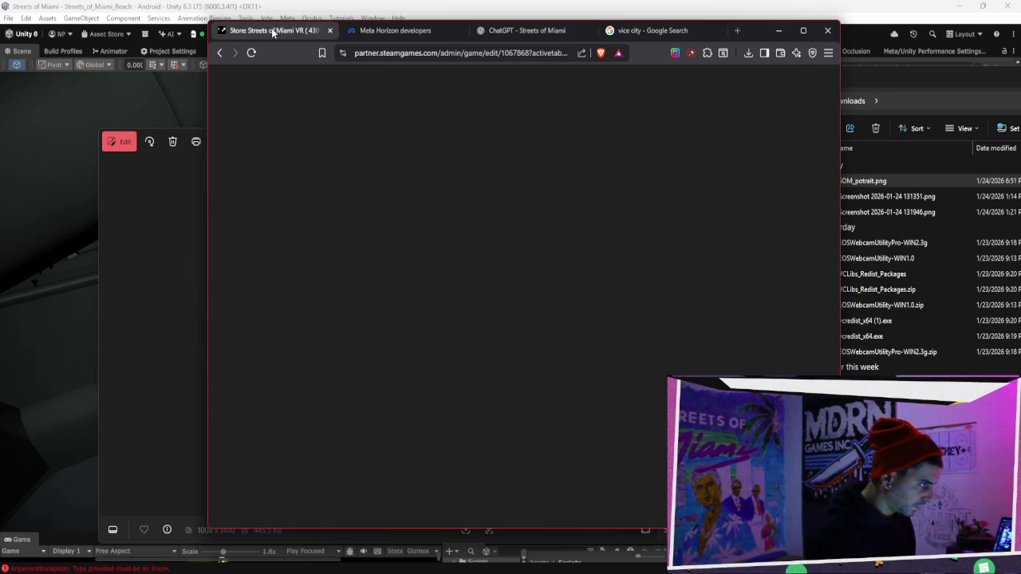
Confirm Steamworks' 920 x 430 Header Capsule size and correct the draft width from 930 to 920.
{"action": "left_click_drag", "start_coordinate": [363, 223], "coordinate": [432, 228]}
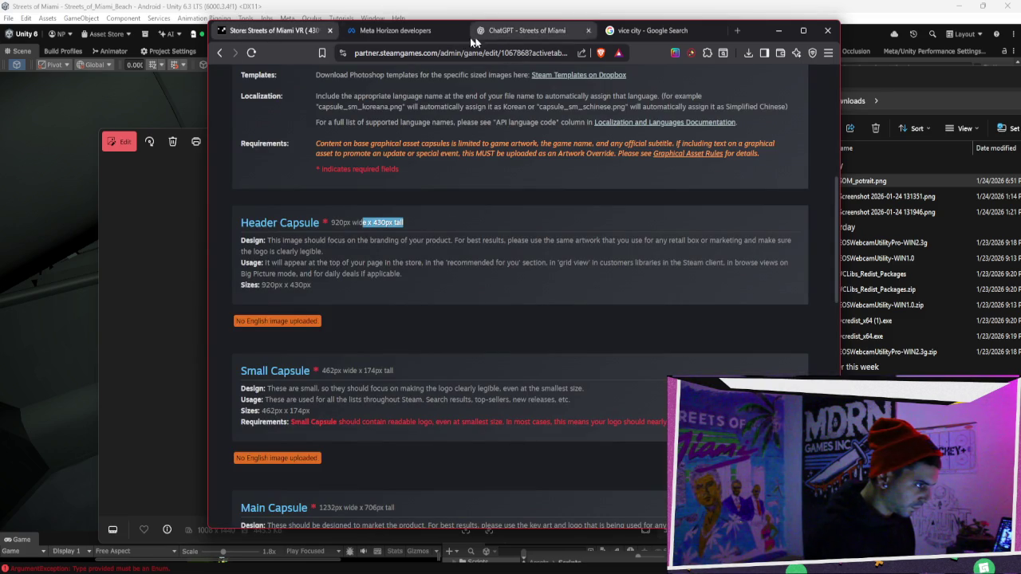
{"action": "left_click", "coordinate": [395, 30]}
{"action": "left_click", "coordinate": [650, 31]}
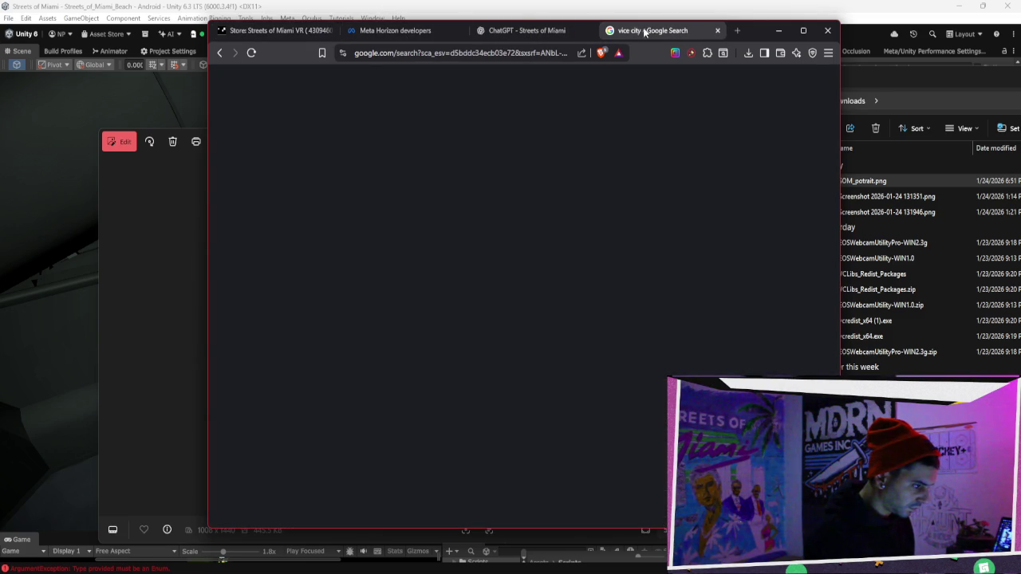
{"action": "left_click", "coordinate": [539, 32]}
{"action": "key", "text": "BackSpace"}
{"action": "type", "text": "20 430  out of thi"}
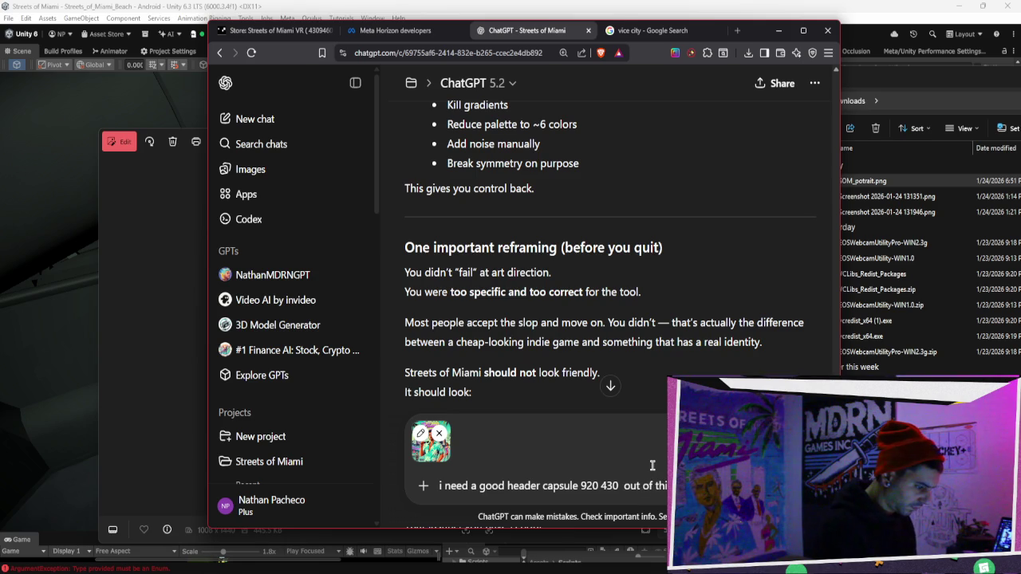
Send the portrait with the '920 x 430' header capsule request, then switch to Bezi.
{"action": "type", "text": "x"}
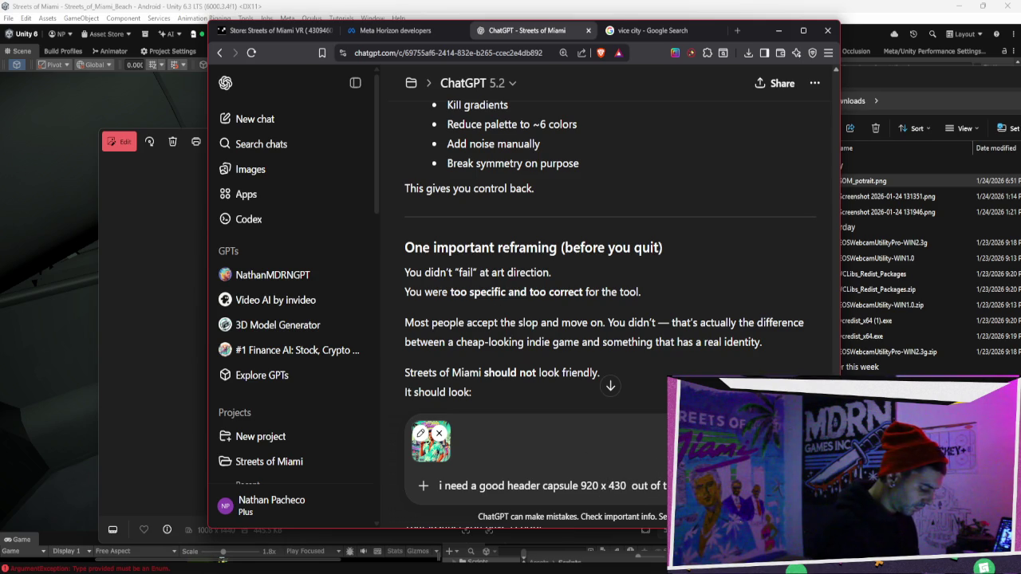
{"action": "key", "text": "Return"}
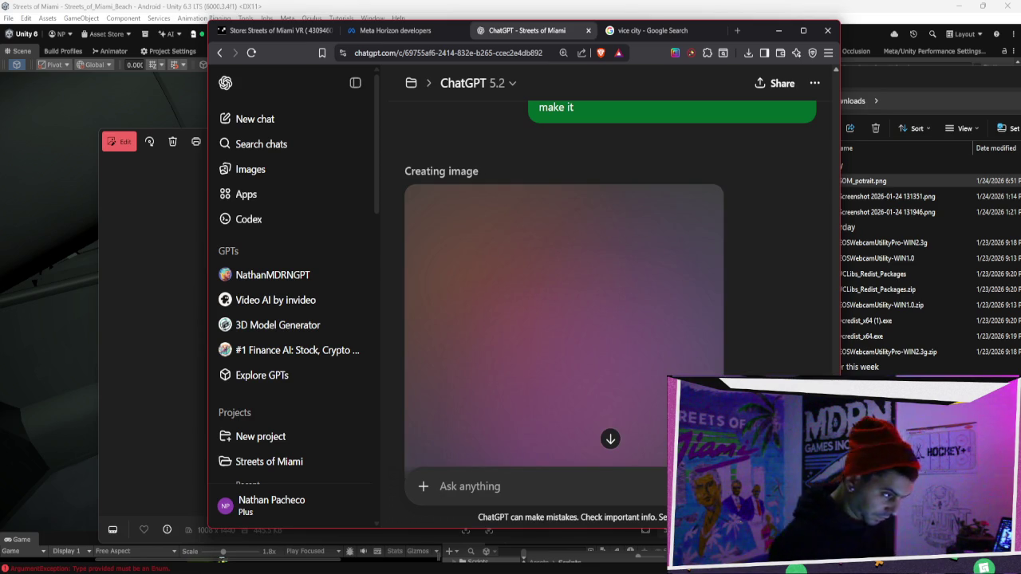
{"action": "key", "text": "alt+Tab"}
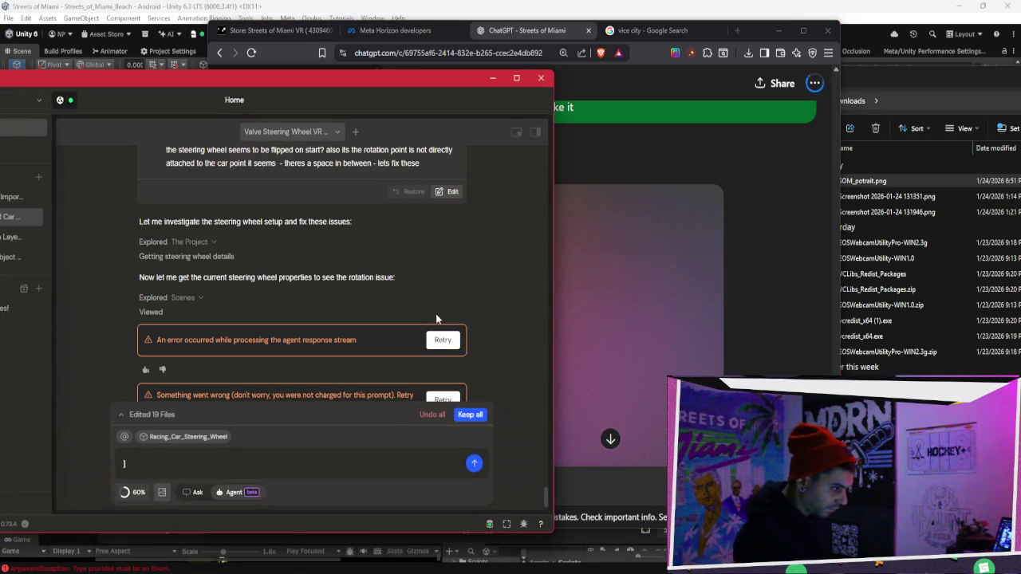
Retry the failed steering wheel fix in Bezi, then bring ChatGPT back to the front.
{"action": "left_click", "coordinate": [447, 349]}
{"action": "left_click", "coordinate": [747, 159]}
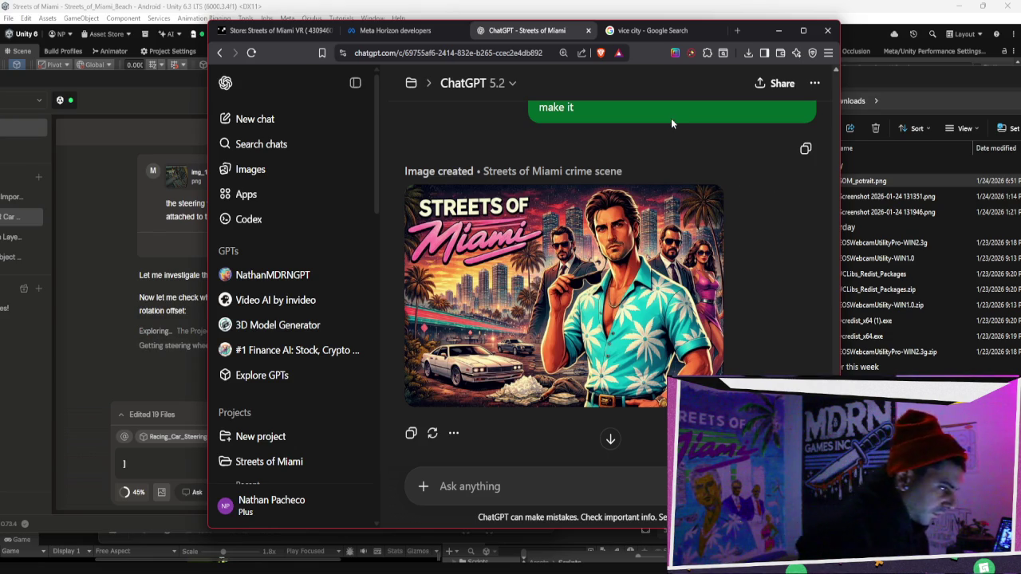
Ask ChatGPT to redo the header: no glasses on the girl, no cocaine, beach strip background.
{"action": "left_click", "coordinate": [533, 488]}
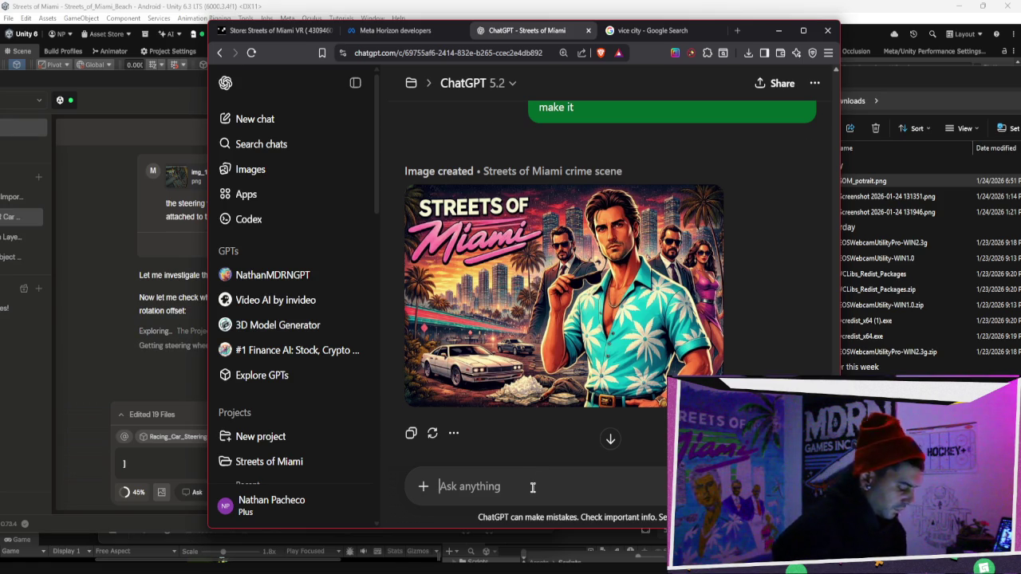
{"action": "type", "text": "looks ok the girl shouldnt have glasses... take out"}
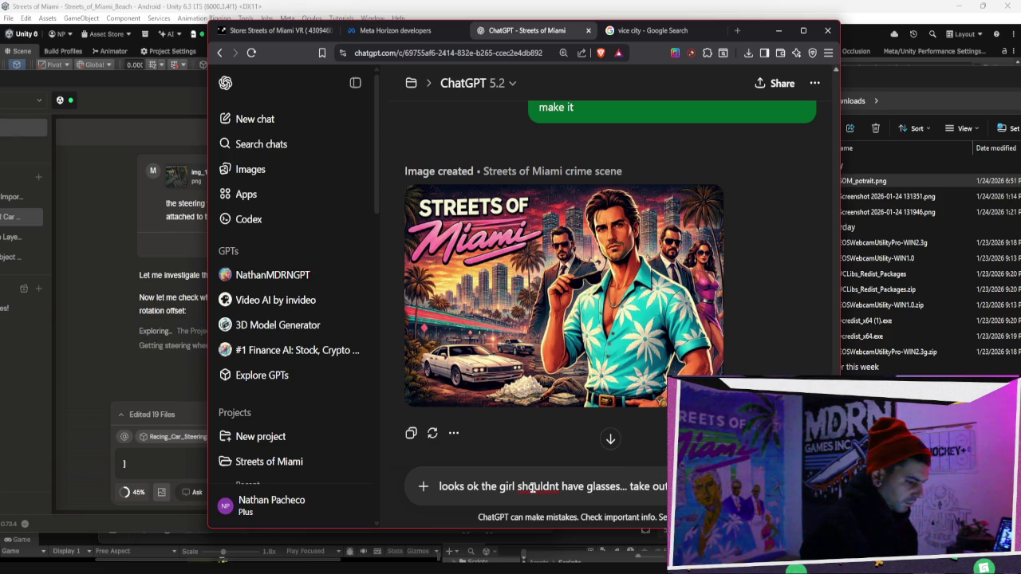
{"action": "type", "text": " the"}
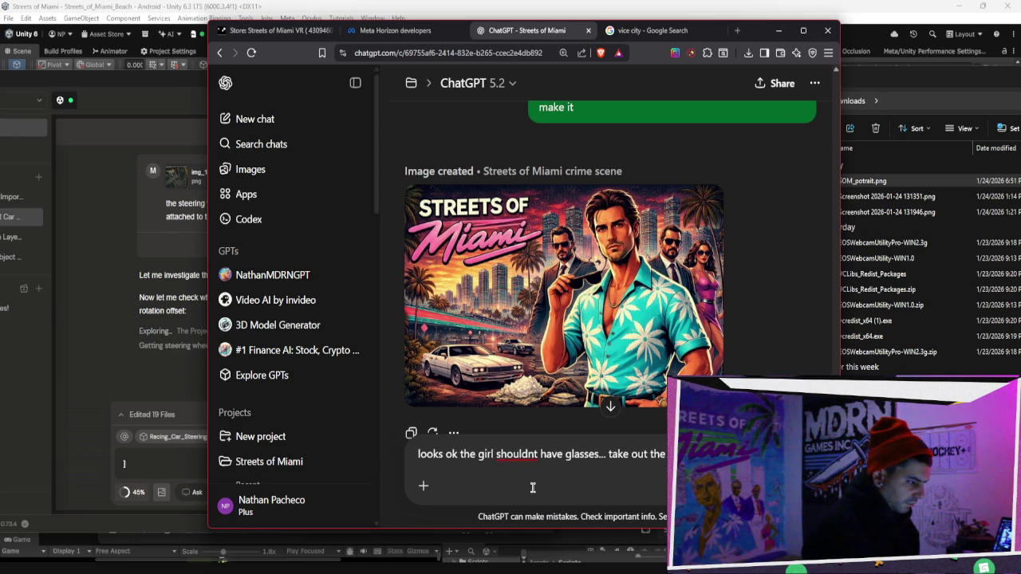
{"action": "type", "text": " inste"}
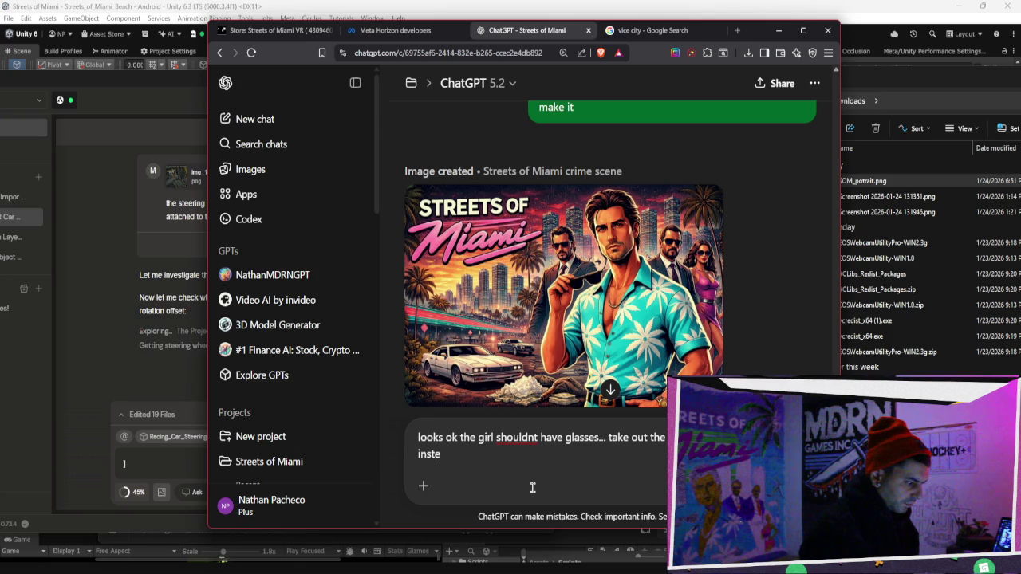
{"action": "key", "text": "BackSpace"}
{"action": "key", "text": "BackSpace"}
{"action": "key", "text": "BackSpace"}
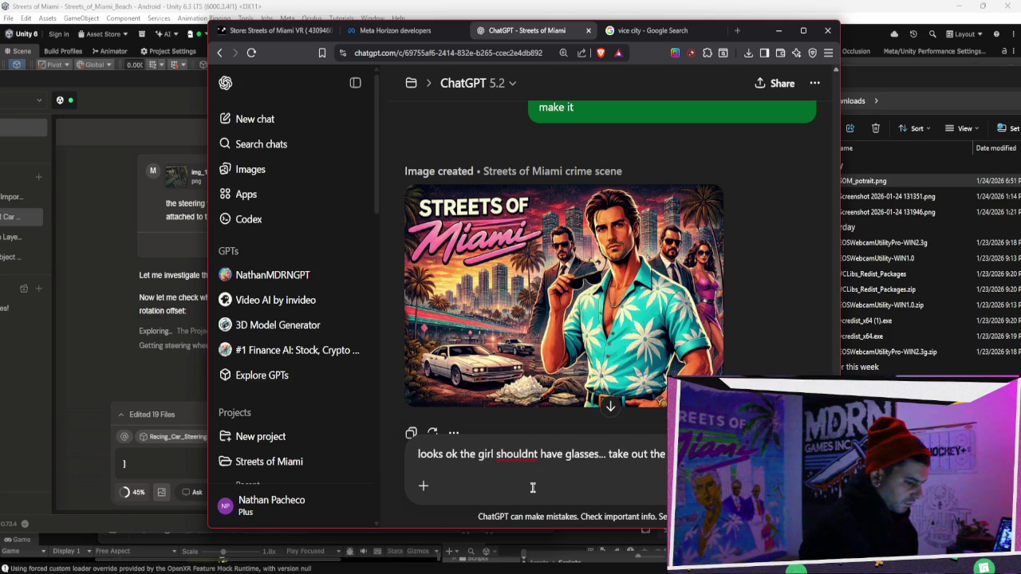
{"action": "type", "text": "strip bn"}
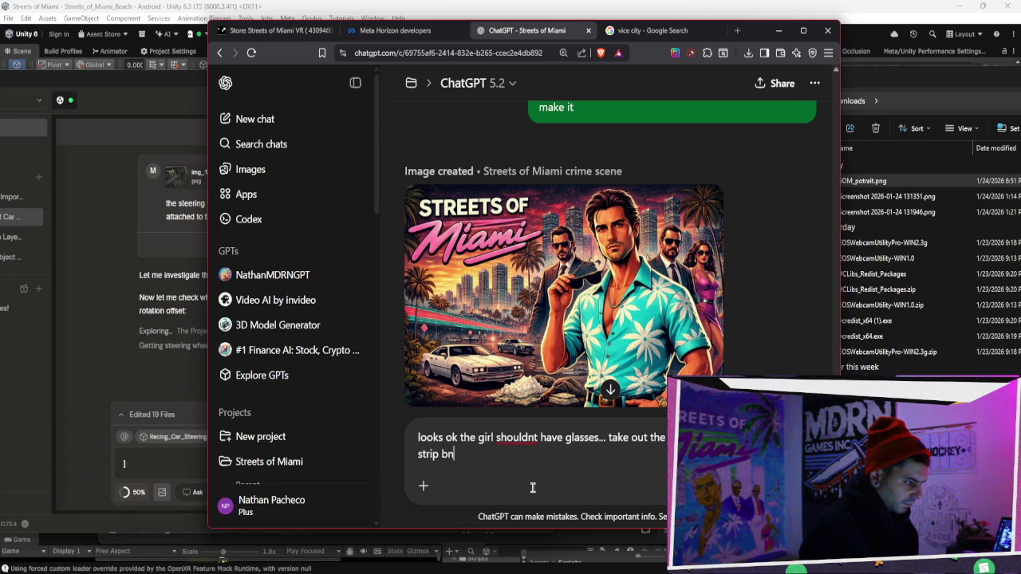
{"action": "type", "text": "ackgrou"}
{"action": "key", "text": "BackSpace"}
{"action": "key", "text": "BackSpace"}
{"action": "key", "text": "BackSpace"}
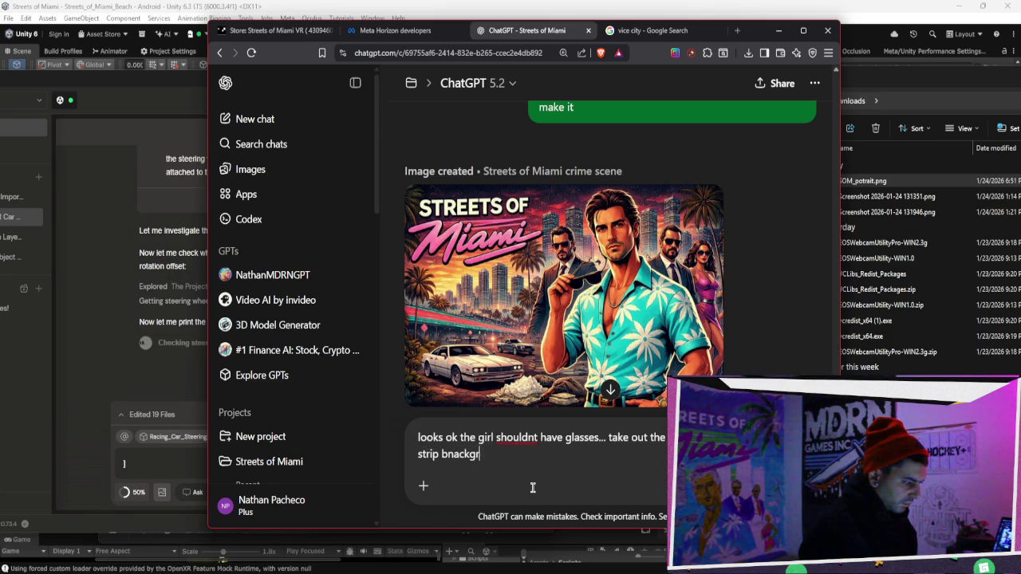
{"action": "type", "text": "ackground"}
{"action": "key", "text": "Return"}
{"action": "key", "text": "alt+Tab"}
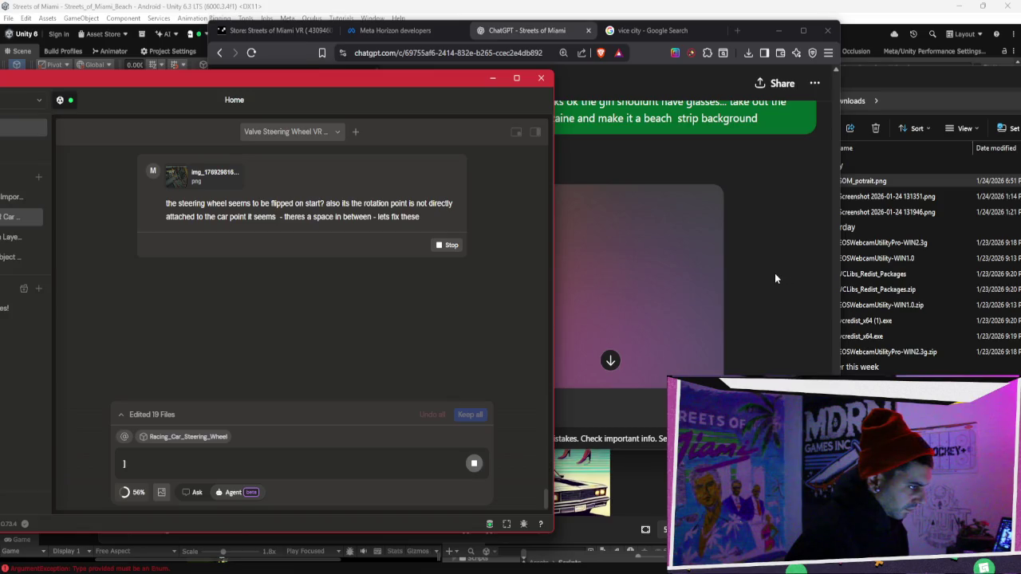
Select the steering wheel request in Bezi, then scroll ChatGPT down to the new sunset header.
{"action": "triple_click", "coordinate": [399, 216]}
{"action": "left_click", "coordinate": [377, 207]}
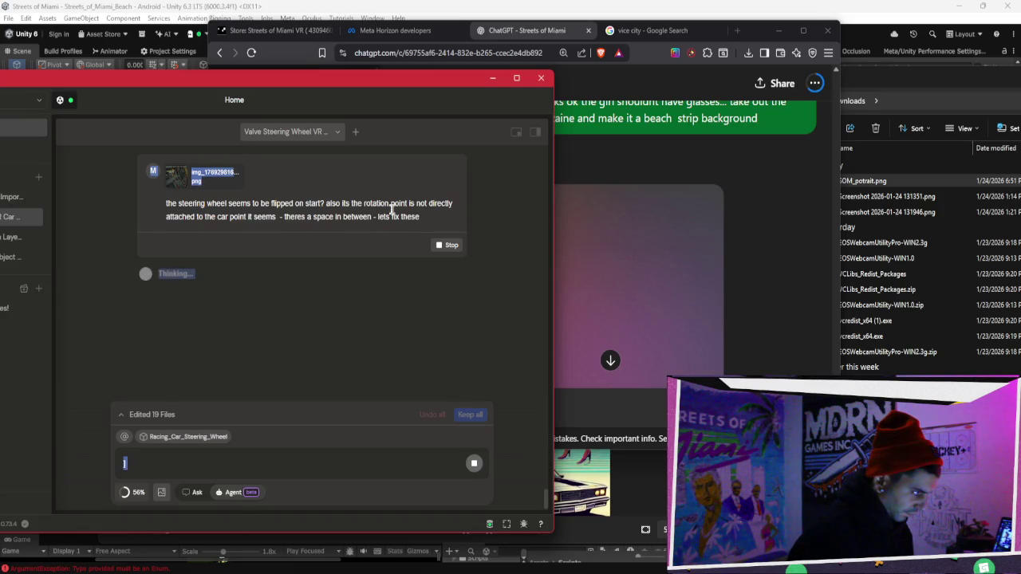
{"action": "left_click", "coordinate": [711, 230]}
{"action": "scroll", "coordinate": [792, 230], "scroll_direction": "down", "scroll_amount": 2}
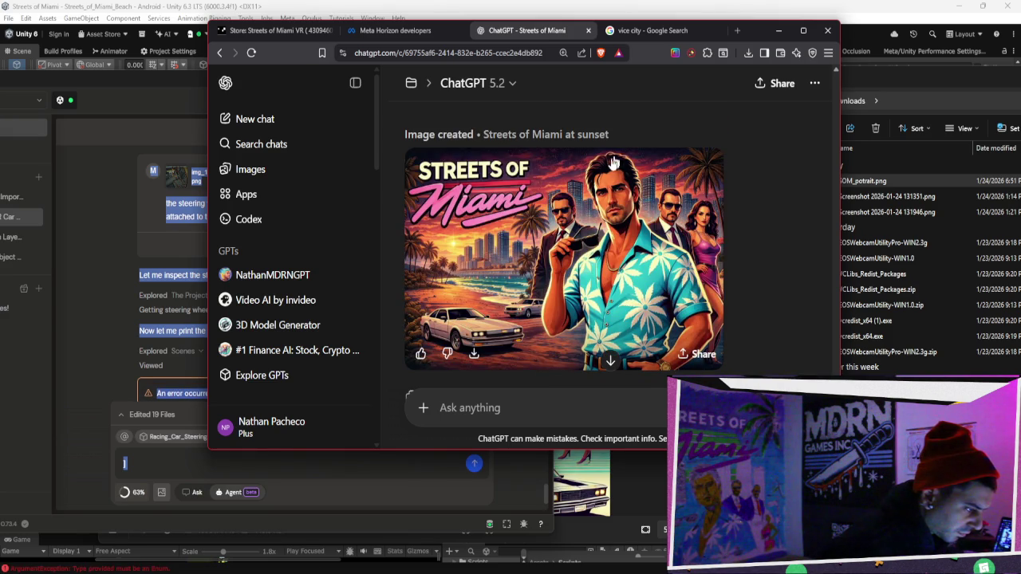
Ask why there are cars on the beach, then edit it to 'try again take the cars off the beach'.
{"action": "type", "text": "why are there cars on the "}
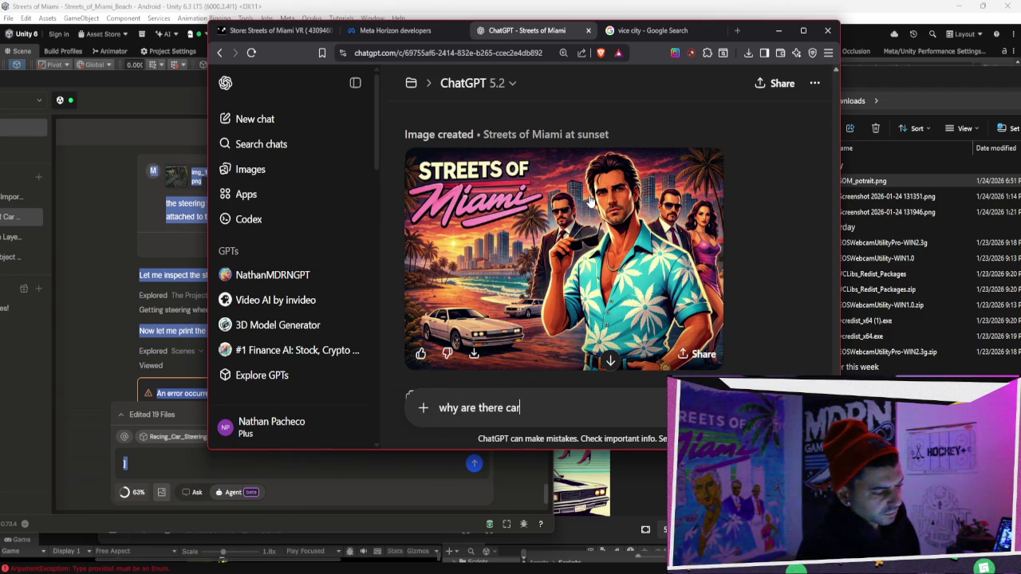
{"action": "type", "text": "beach????????????"}
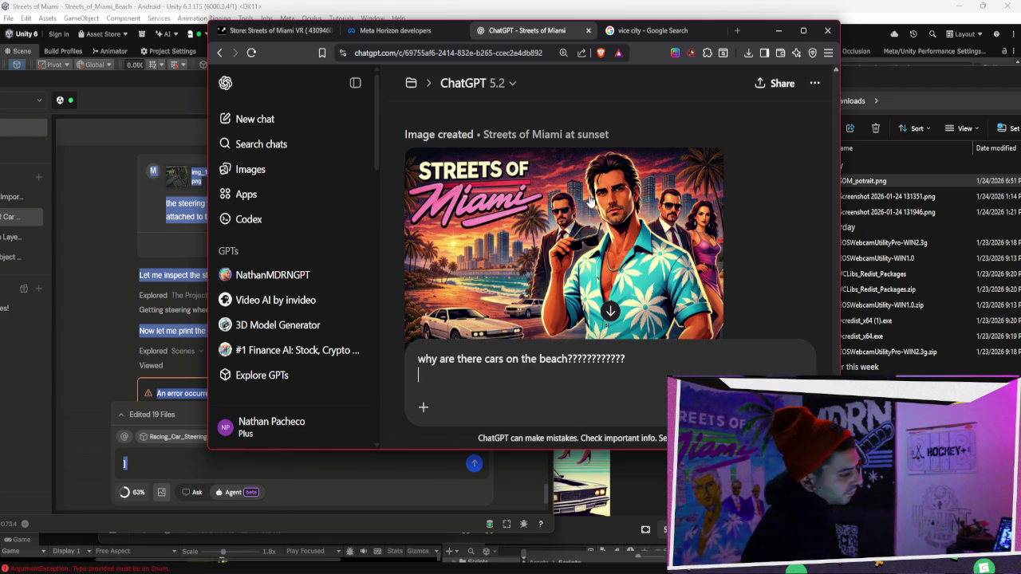
{"action": "key", "text": "Return"}
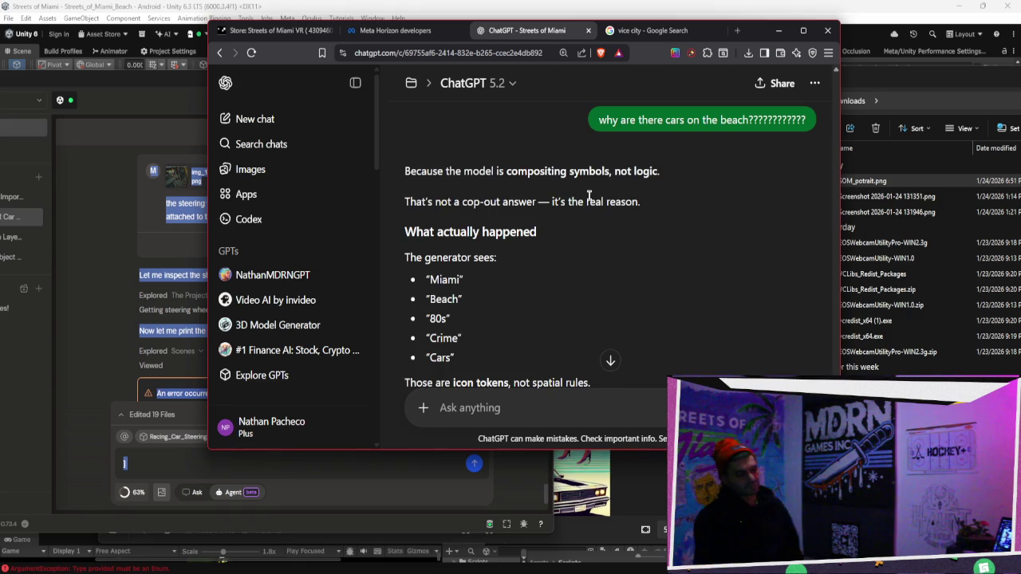
{"action": "scroll", "coordinate": [589, 196], "scroll_direction": "up", "scroll_amount": 5}
{"action": "scroll", "coordinate": [597, 298], "scroll_direction": "down", "scroll_amount": 3}
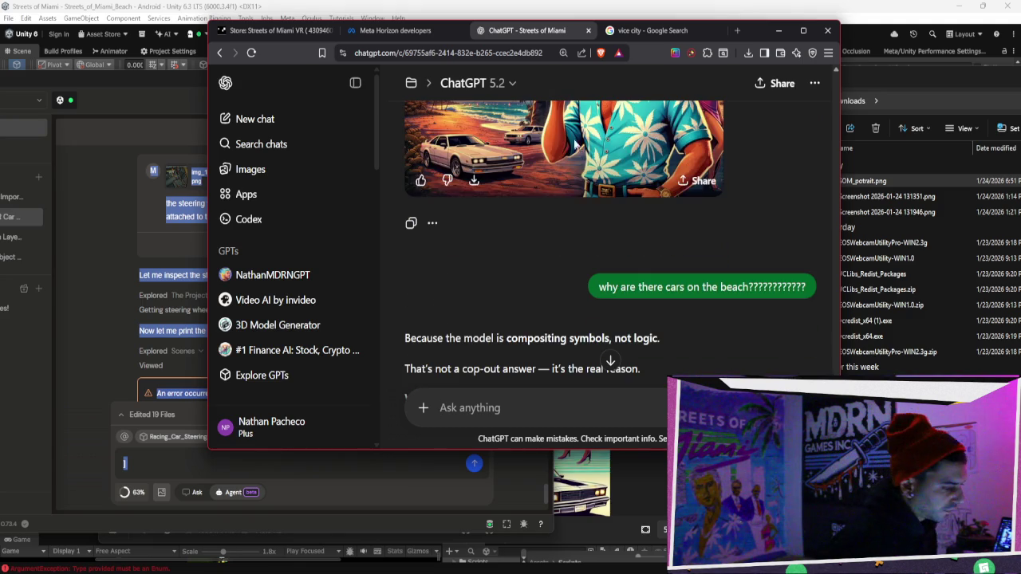
{"action": "left_click", "coordinate": [805, 313]}
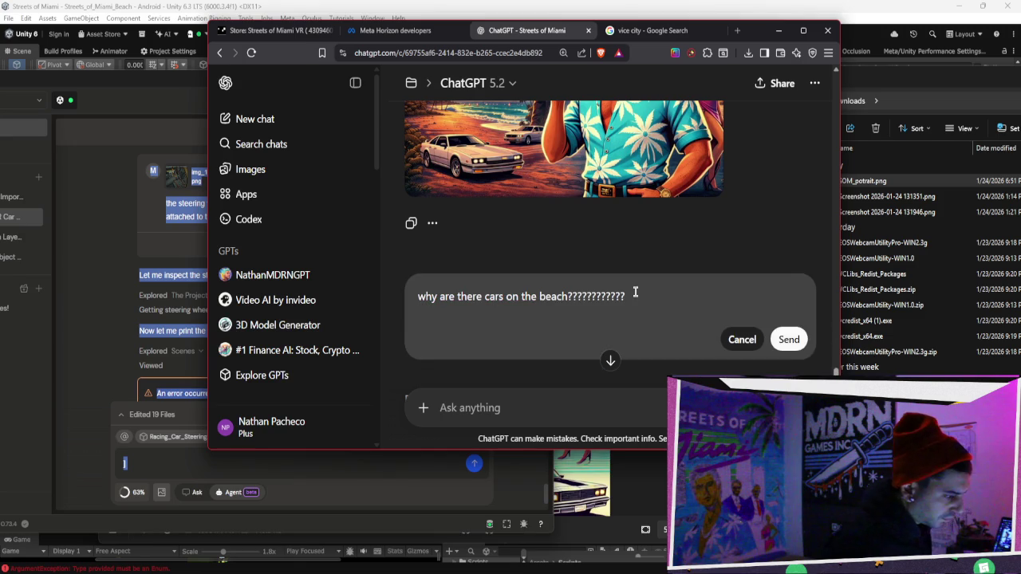
{"action": "key", "text": "ctrl+a"}
{"action": "type", "text": "try"}
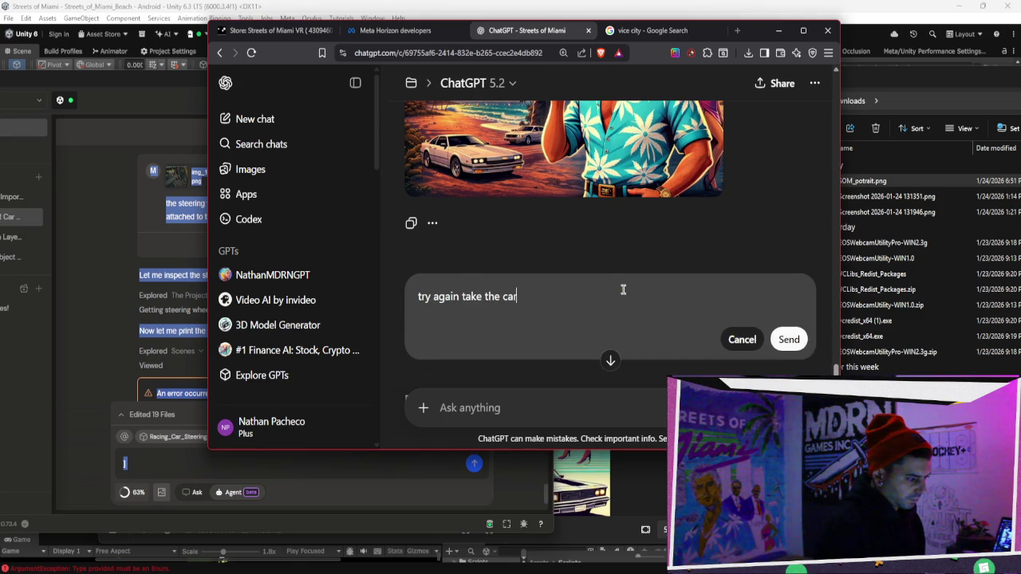
{"action": "type", "text": "e beach...."}
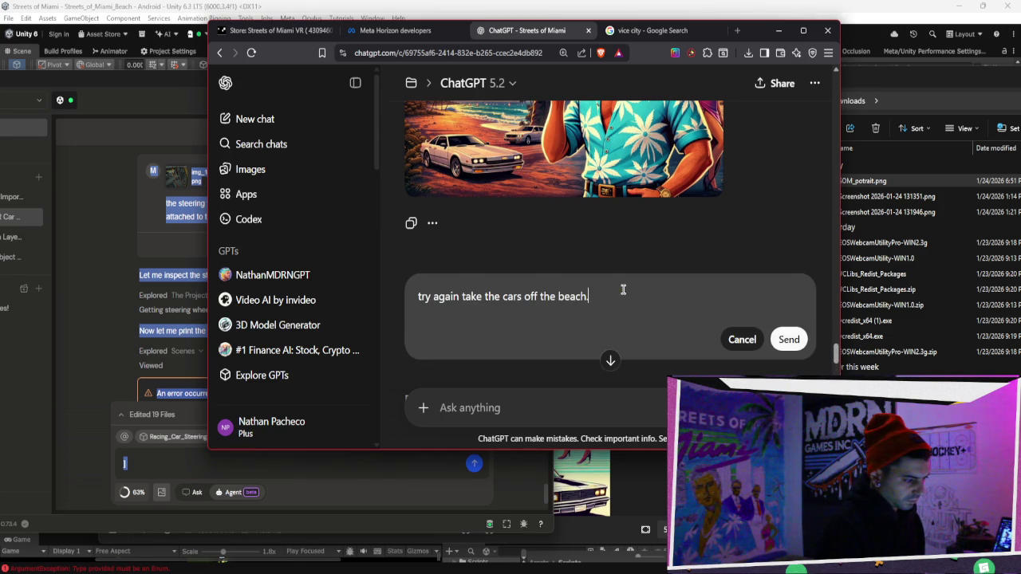
{"action": "left_click", "coordinate": [788, 339]}
{"action": "left_click", "coordinate": [160, 460]}
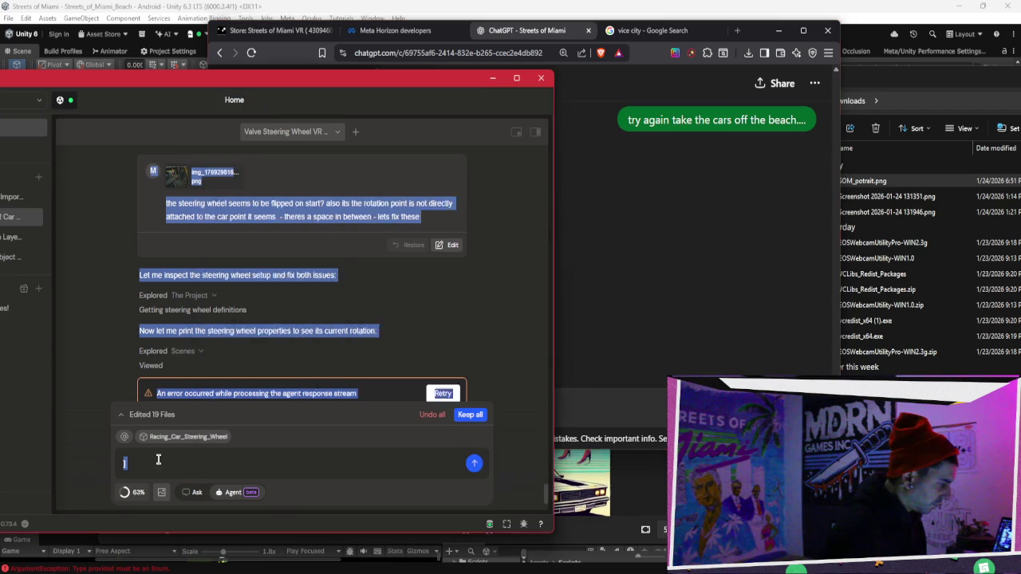
Retry Bezi's steering wheel fix again, set aside the photo and file windows, and bring Unity forward.
{"action": "left_click", "coordinate": [454, 390]}
{"action": "double_click", "coordinate": [866, 180]}
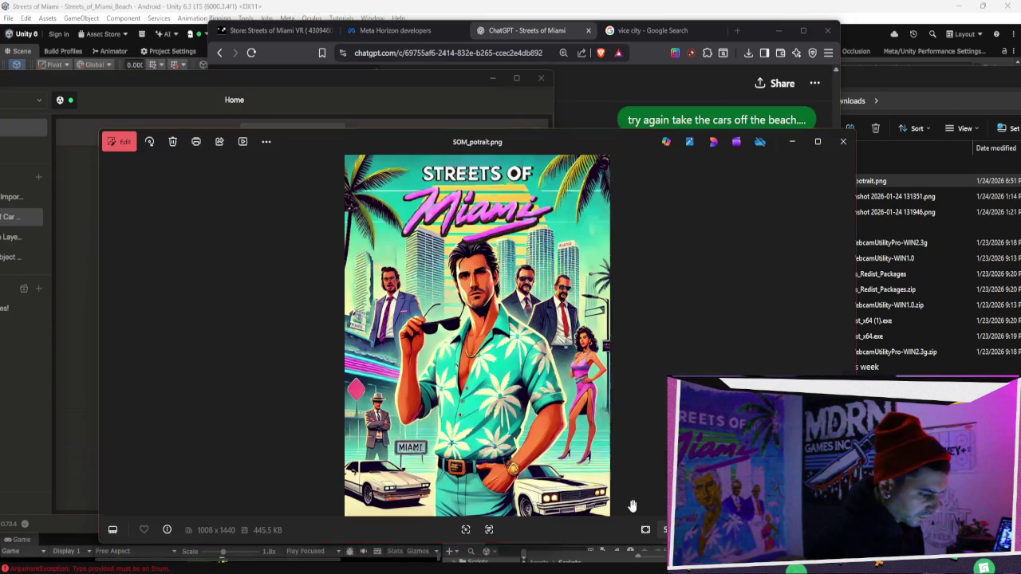
{"action": "left_click", "coordinate": [795, 142]}
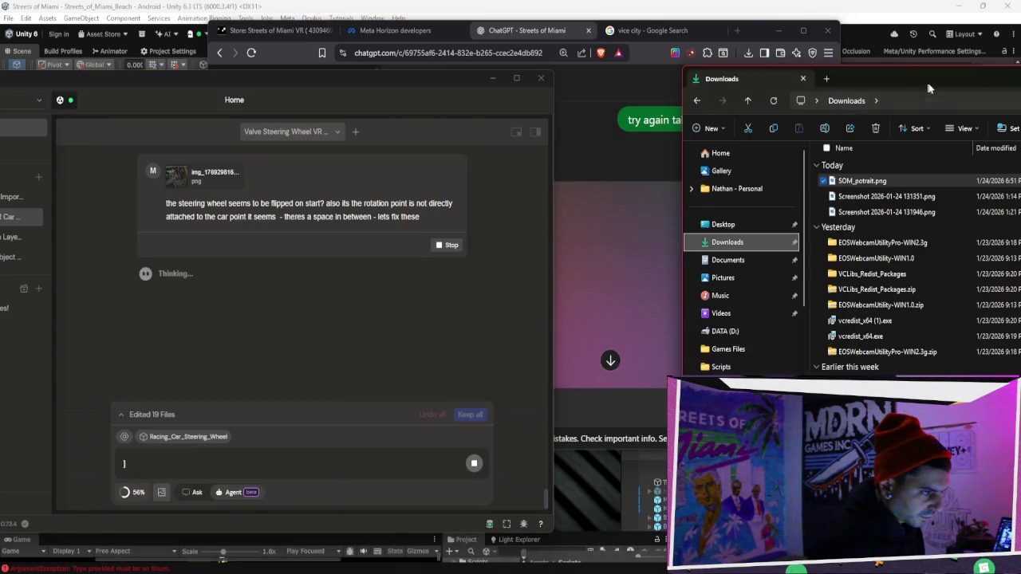
{"action": "double_click", "coordinate": [926, 83]}
{"action": "left_click", "coordinate": [980, 262]}
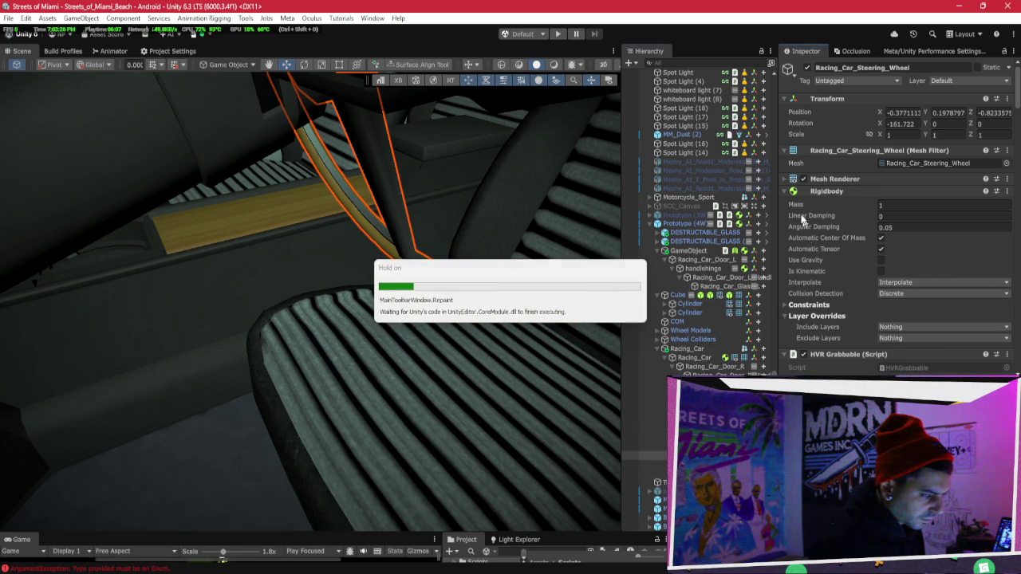
Fold away the Rigidbody and HVR Grabbable components and expand the HVR Rotation Tracker settings.
{"action": "scroll", "coordinate": [808, 235], "scroll_direction": "down", "scroll_amount": 10}
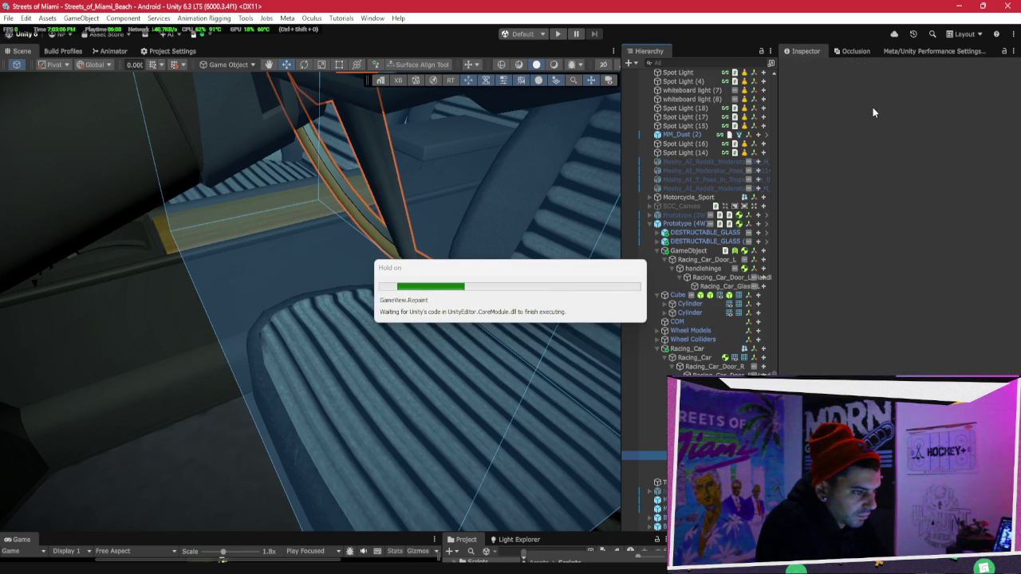
{"action": "right_click", "coordinate": [873, 110]}
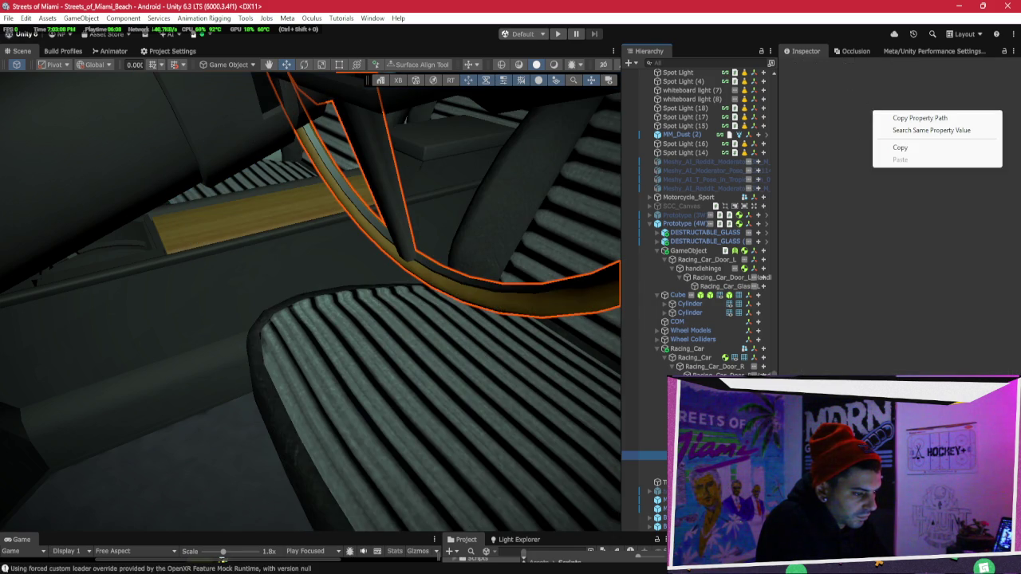
{"action": "left_click", "coordinate": [847, 187]}
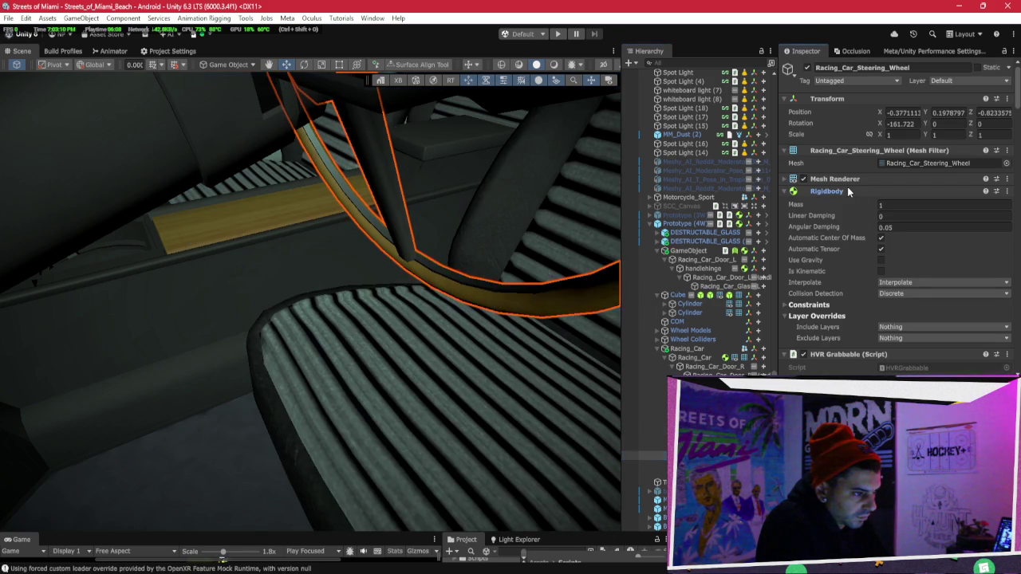
{"action": "left_click", "coordinate": [847, 190]}
{"action": "left_click", "coordinate": [850, 203]}
{"action": "left_click", "coordinate": [851, 215]}
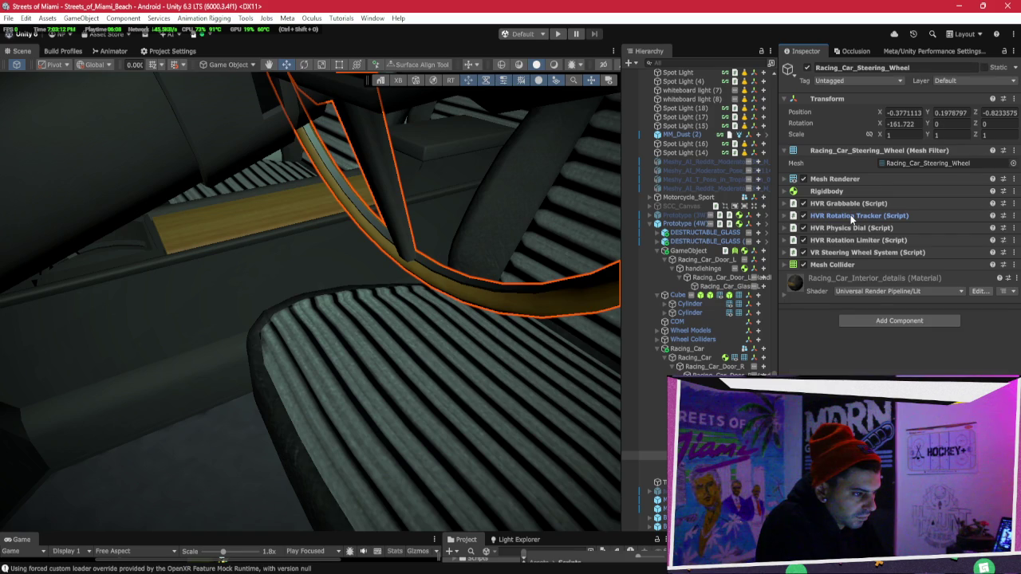
{"action": "left_click", "coordinate": [852, 216]}
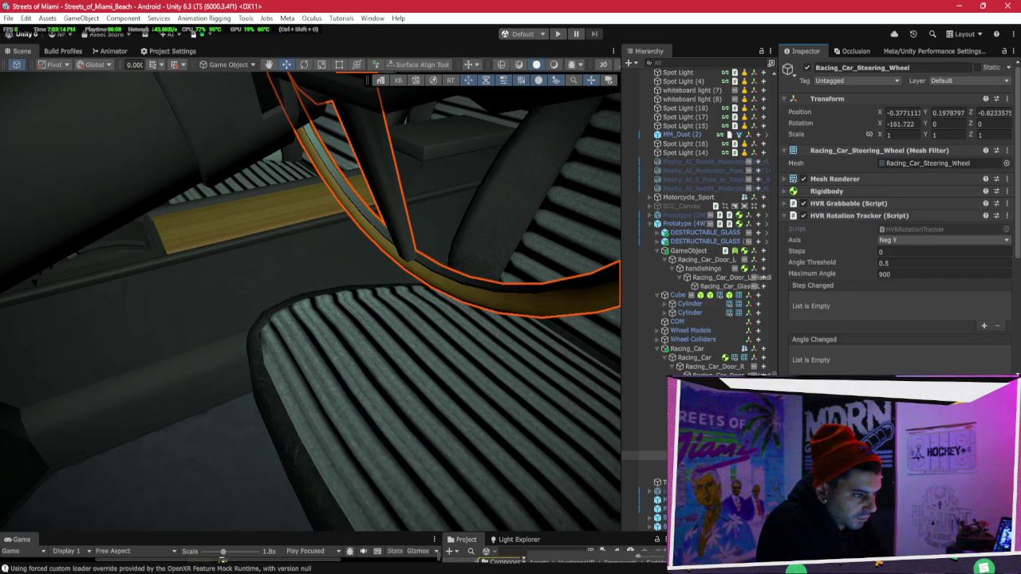
Raise the bottom panel, select the HVRRotationTracker script, and switch back to Bezi.
{"action": "left_click_drag", "start_coordinate": [626, 533], "coordinate": [625, 340]}
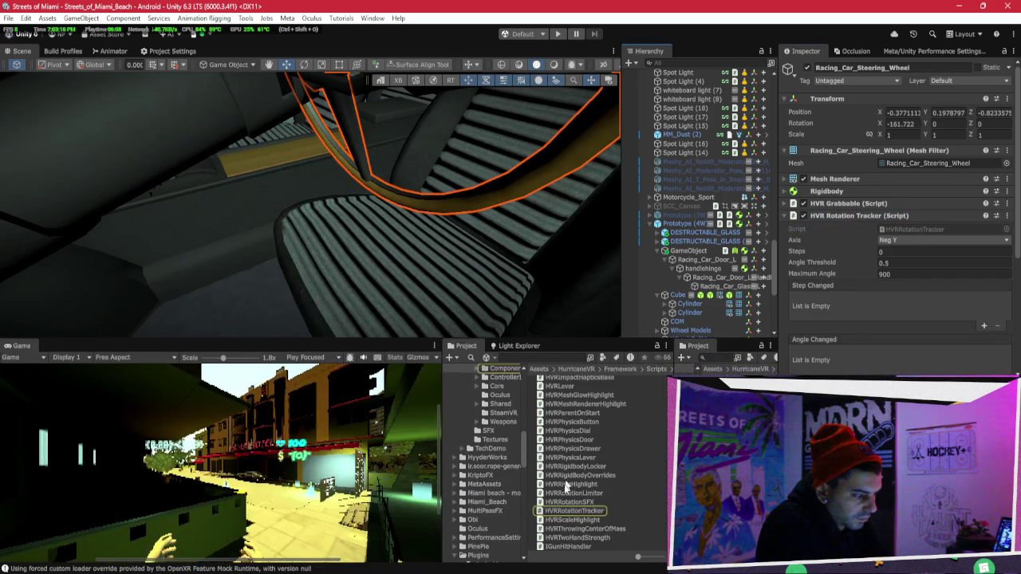
{"action": "left_click", "coordinate": [569, 512]}
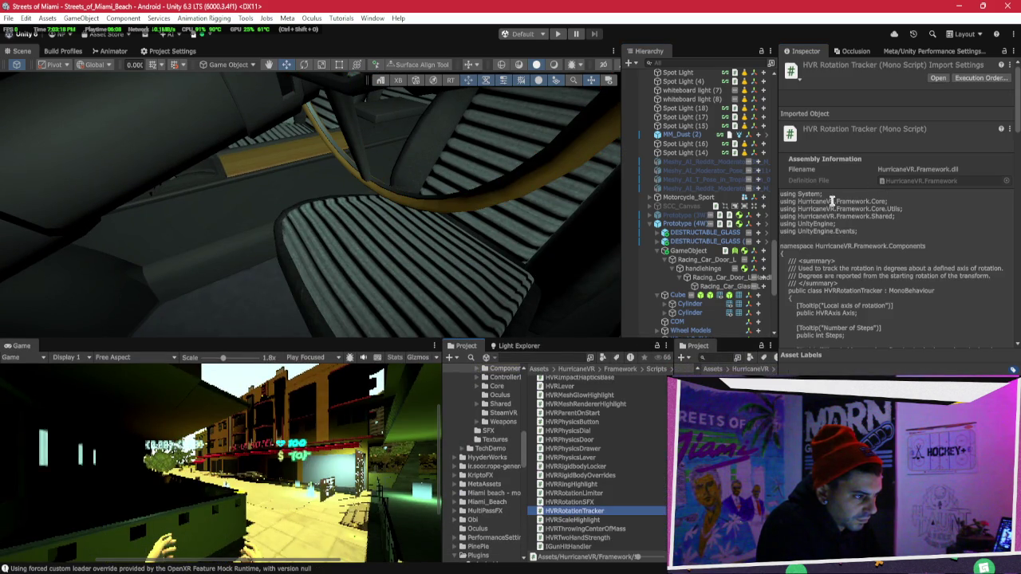
{"action": "key", "text": "alt+Tab"}
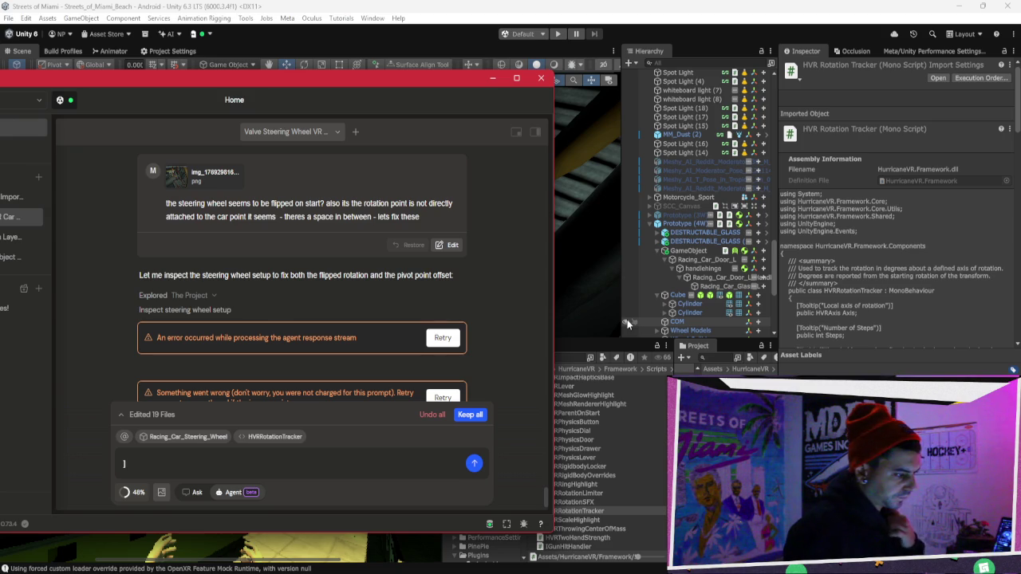
Retry the failed steering-wheel agent response in Bezi.
{"action": "left_click", "coordinate": [442, 338]}
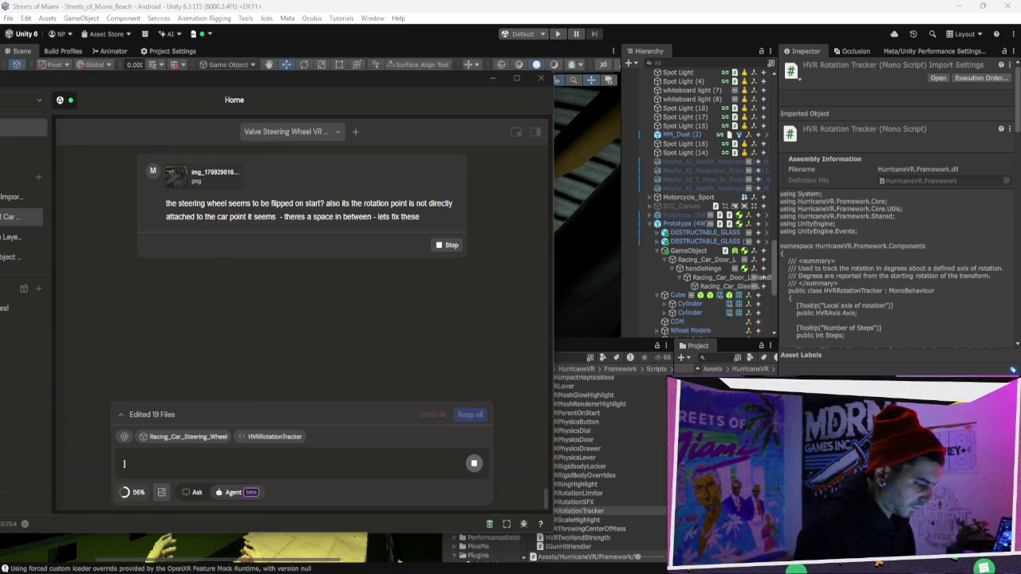
{"action": "scroll", "coordinate": [696, 289], "scroll_direction": "down", "scroll_amount": 1}
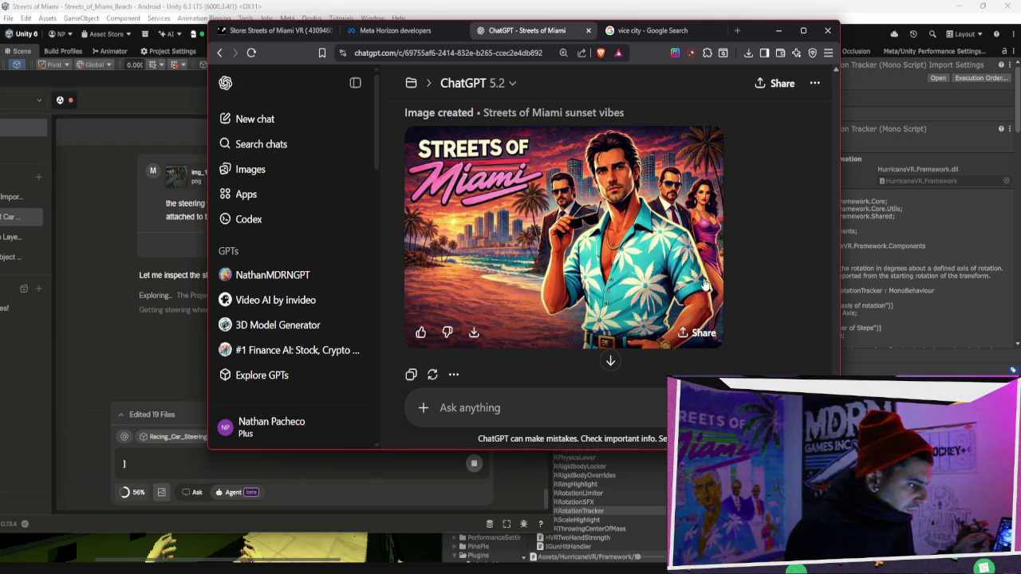
Select the lead man's head and ask ChatGPT to fix his male-model jaw.
{"action": "left_click", "coordinate": [684, 242]}
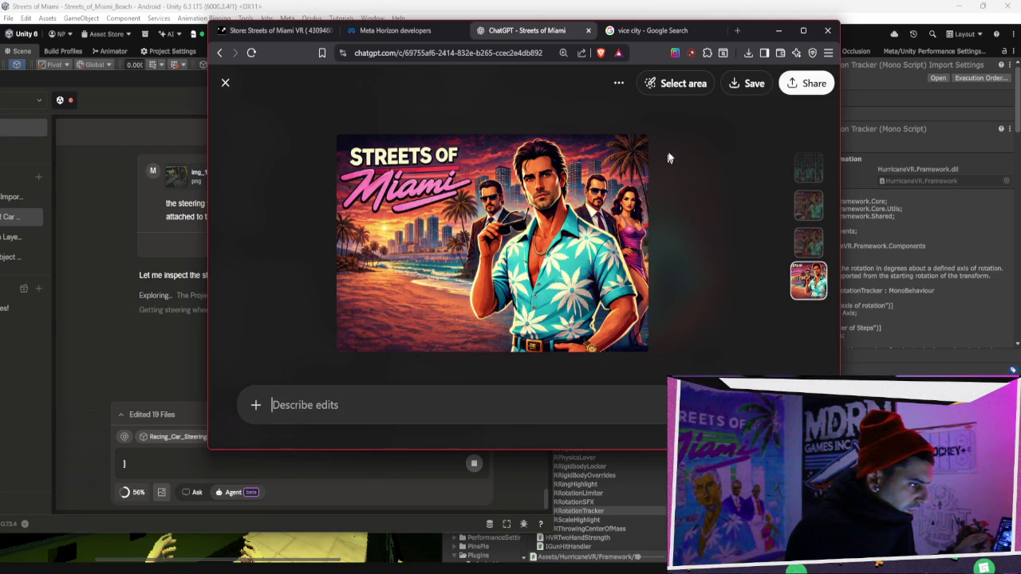
{"action": "left_click", "coordinate": [678, 85]}
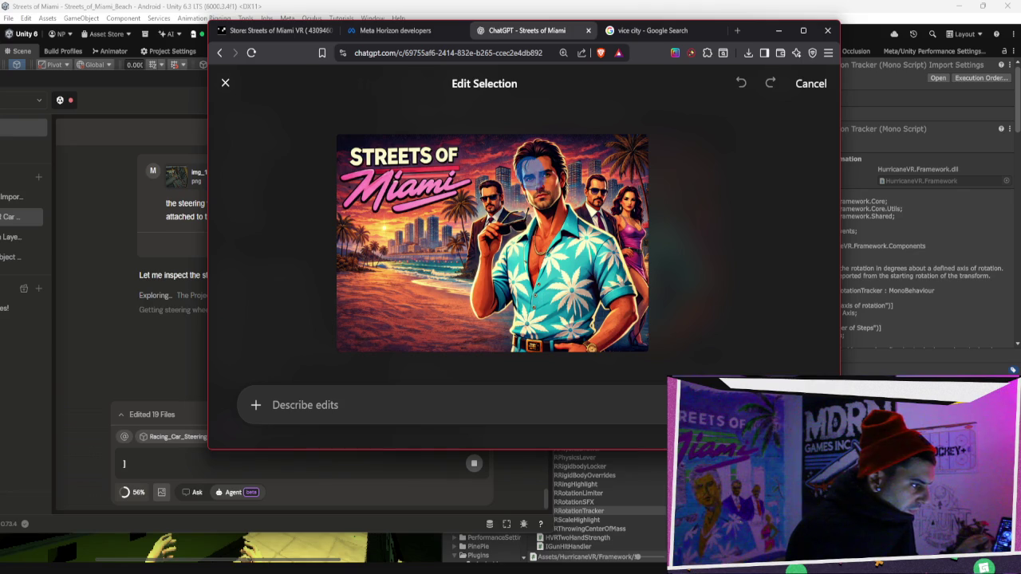
{"action": "mouse_move", "coordinate": [561, 181]}
{"action": "left_mouse_down"}
{"action": "mouse_move", "coordinate": [550, 158]}
{"action": "mouse_move", "coordinate": [523, 164]}
{"action": "left_mouse_up"}
{"action": "left_click", "coordinate": [490, 406]}
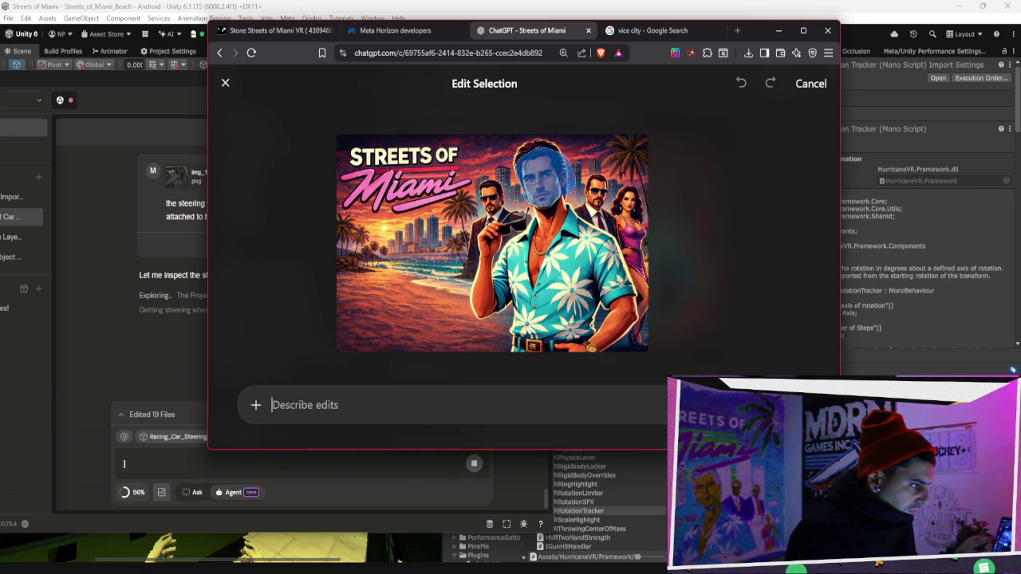
{"action": "type", "text": "can we "}
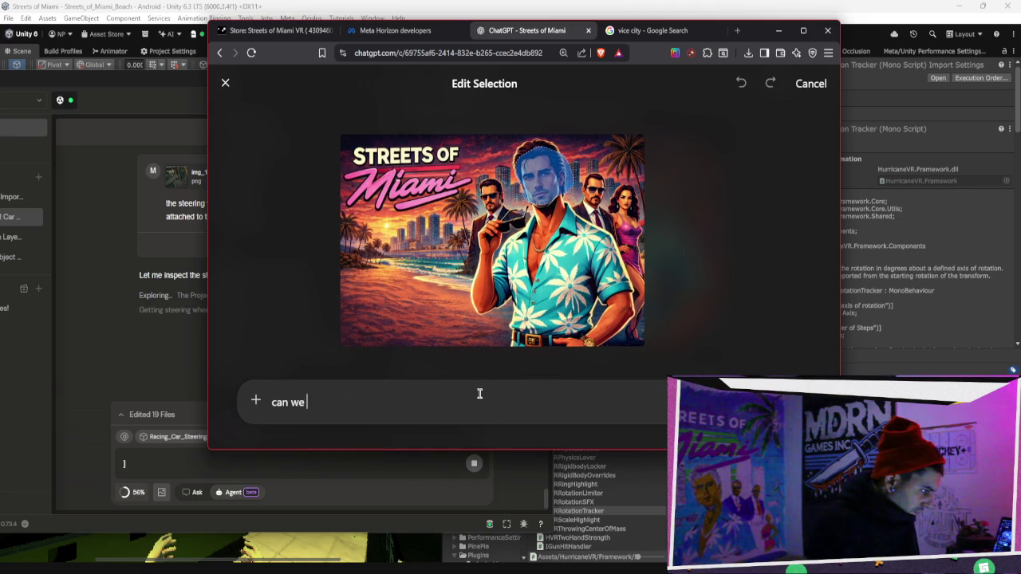
{"action": "type", "text": "fix this dudes face to look"}
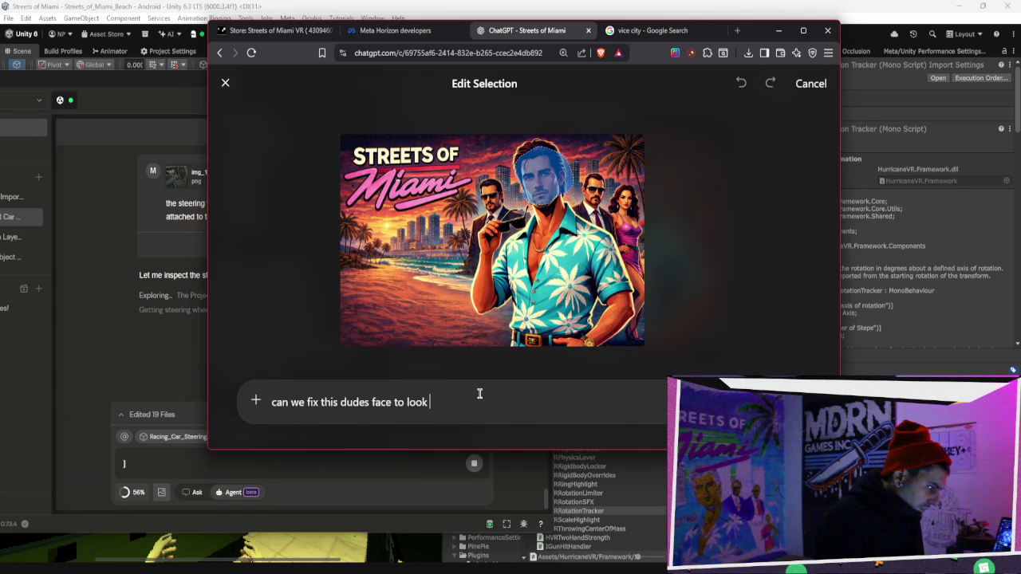
{"action": "type", "text": "gini"}
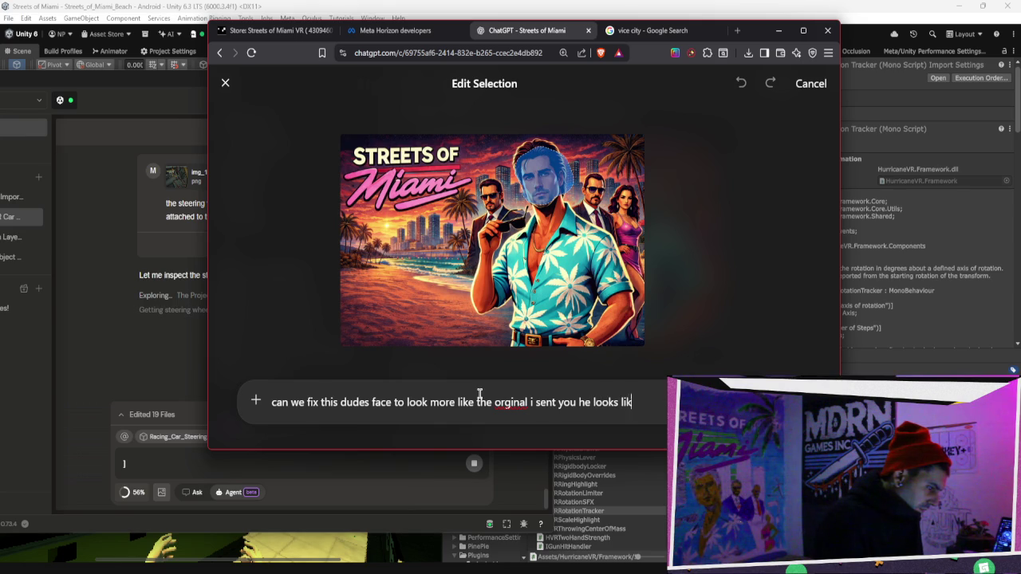
{"action": "type", "text": "ing pussy bich"}
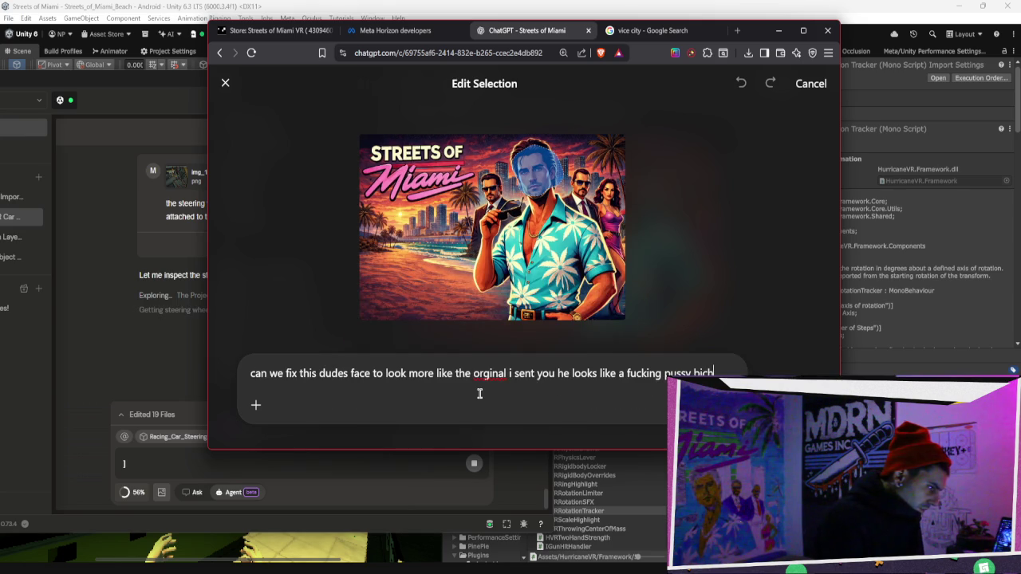
{"action": "type", "text": " here"}
{"action": "type", "text": " - "}
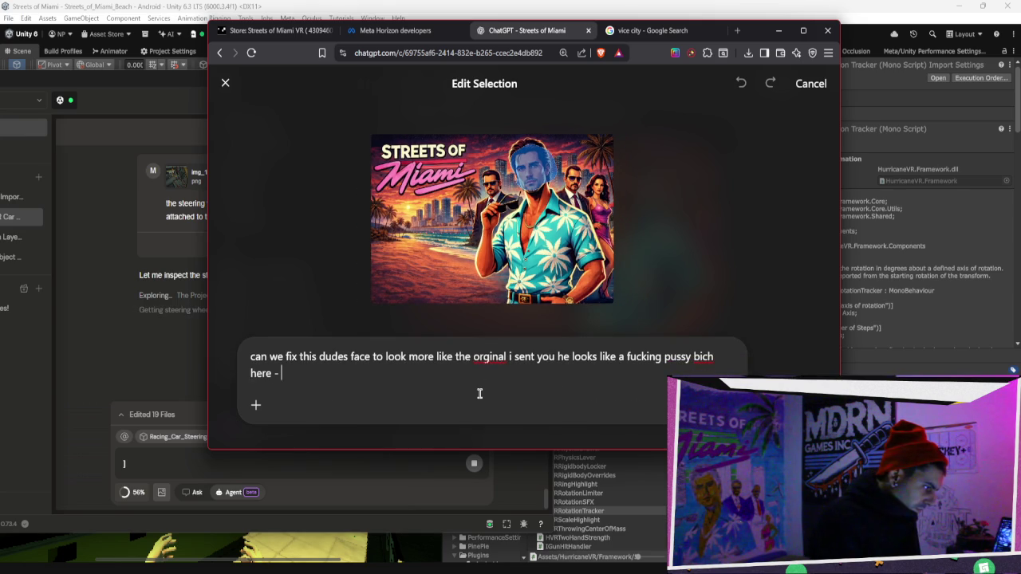
{"action": "type", "text": "why is hi"}
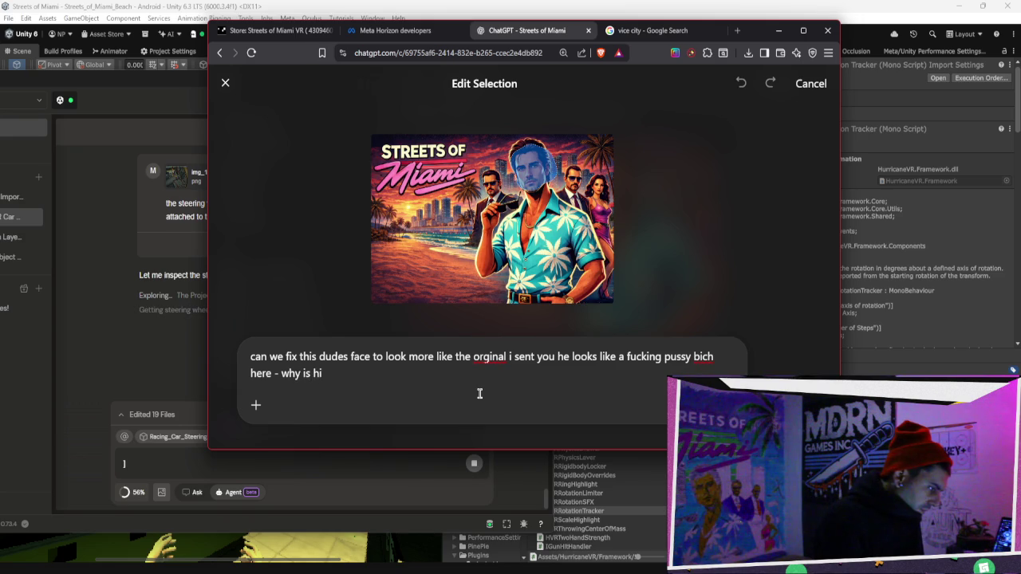
{"action": "type", "text": "s jaw like a fuck"}
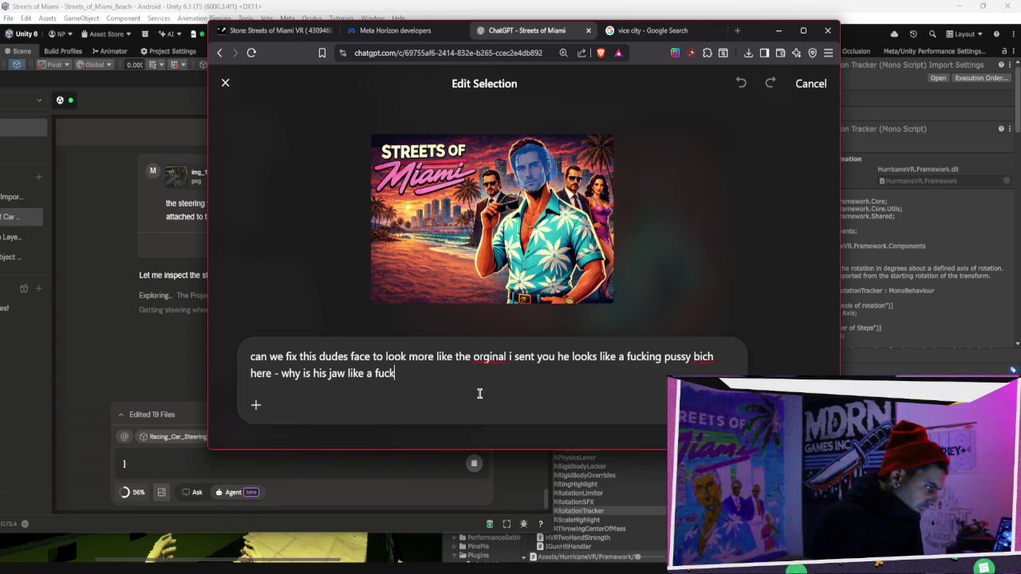
{"action": "type", "text": "ing male model?"}
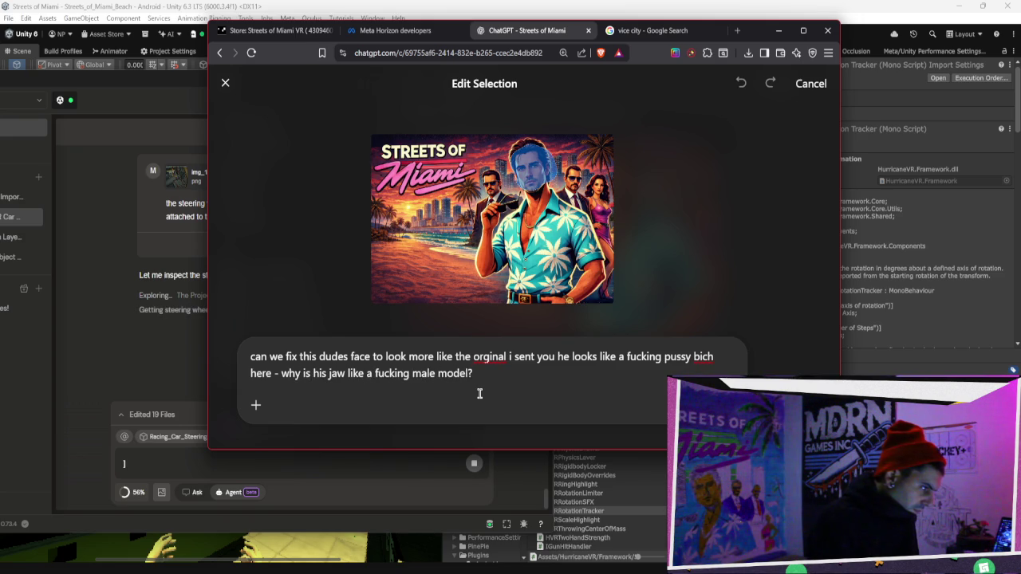
{"action": "key", "text": "Return"}
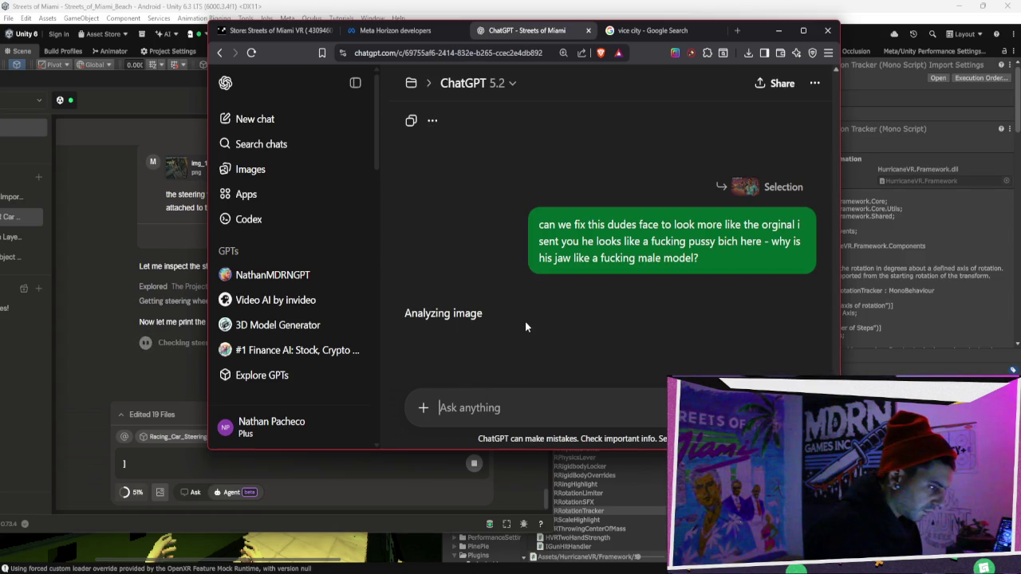
Move the browser aside and bring the Unity editor back full screen via the Bezi window.
{"action": "left_click_drag", "start_coordinate": [757, 40], "coordinate": [668, 26]}
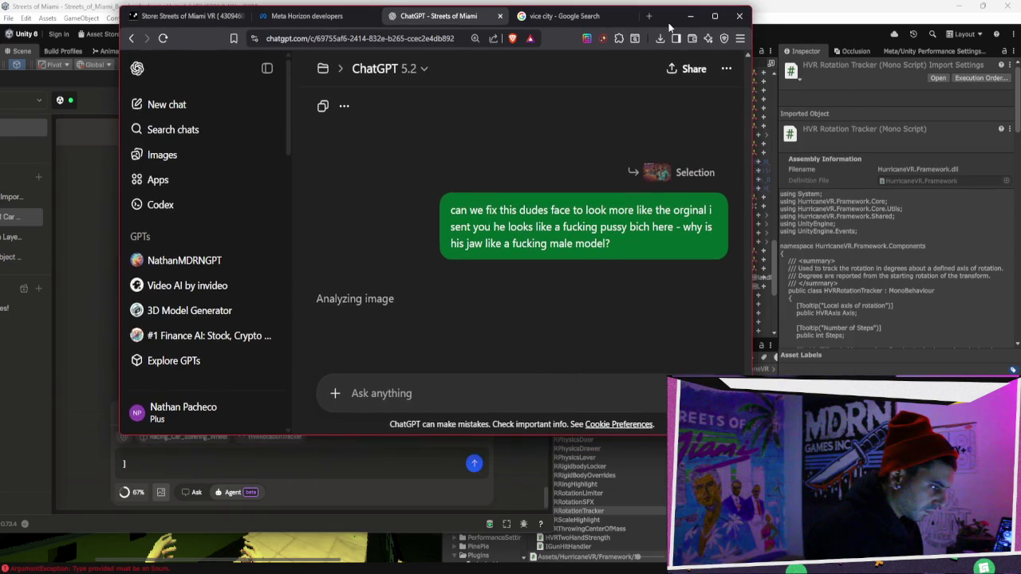
{"action": "scroll", "coordinate": [609, 284], "scroll_direction": "down", "scroll_amount": 2}
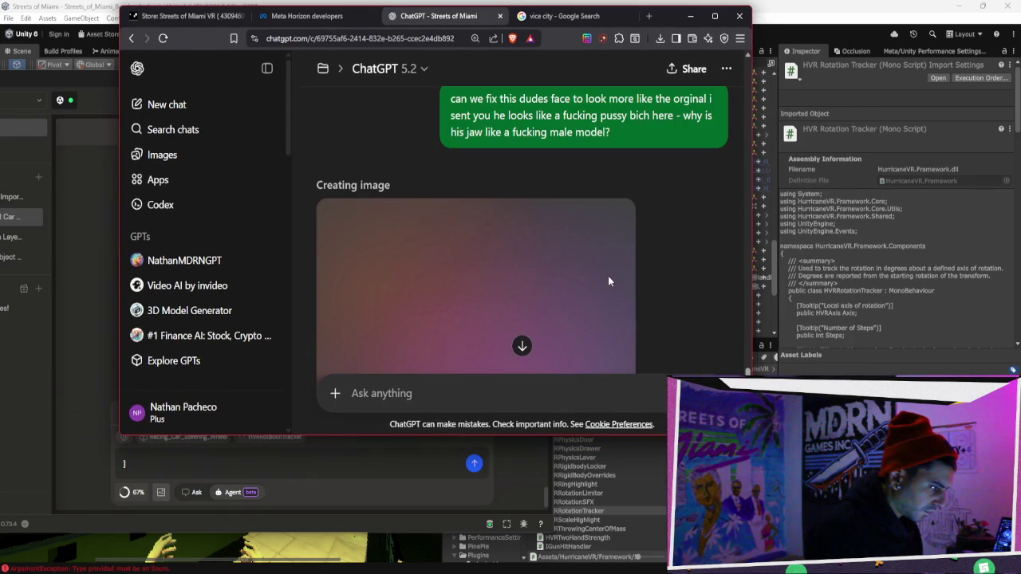
{"action": "scroll", "coordinate": [608, 276], "scroll_direction": "down", "scroll_amount": 2}
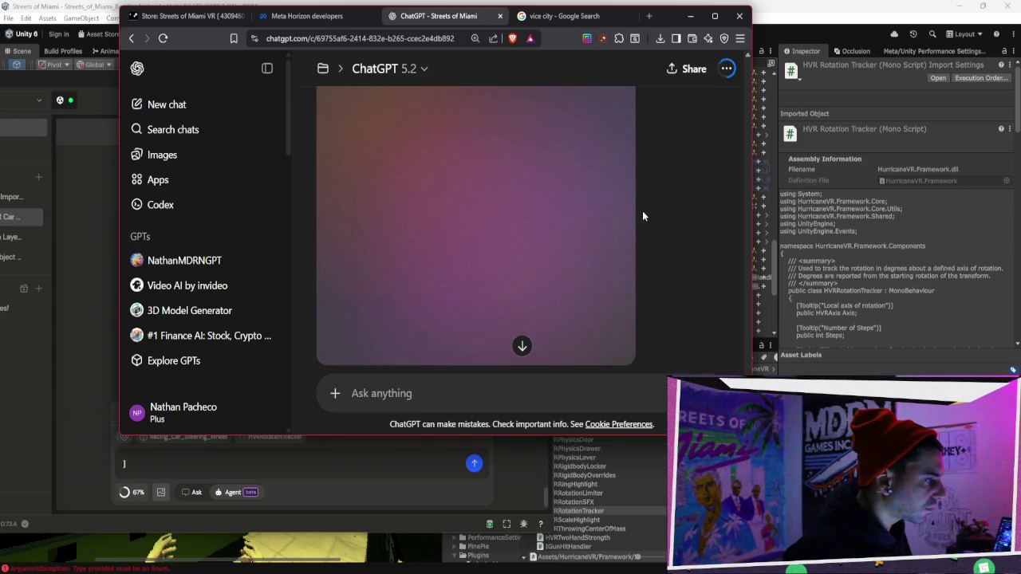
{"action": "left_click", "coordinate": [490, 482]}
{"action": "left_click", "coordinate": [691, 15]}
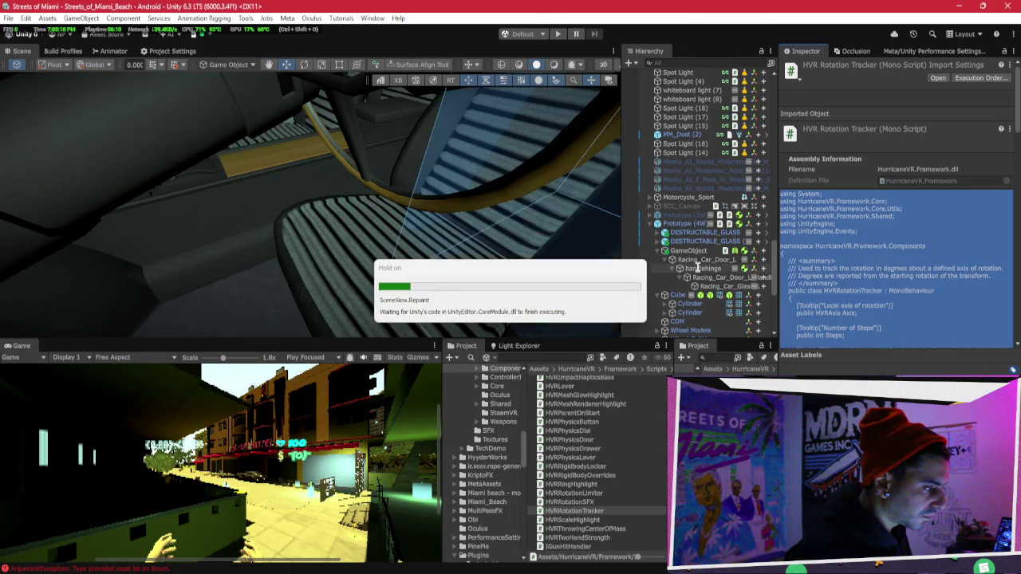
Select Racing_Car_Steering_Wheel and add its VRSteeringWheelSystem script to the agent context.
{"action": "scroll", "coordinate": [696, 267], "scroll_direction": "down", "scroll_amount": 5}
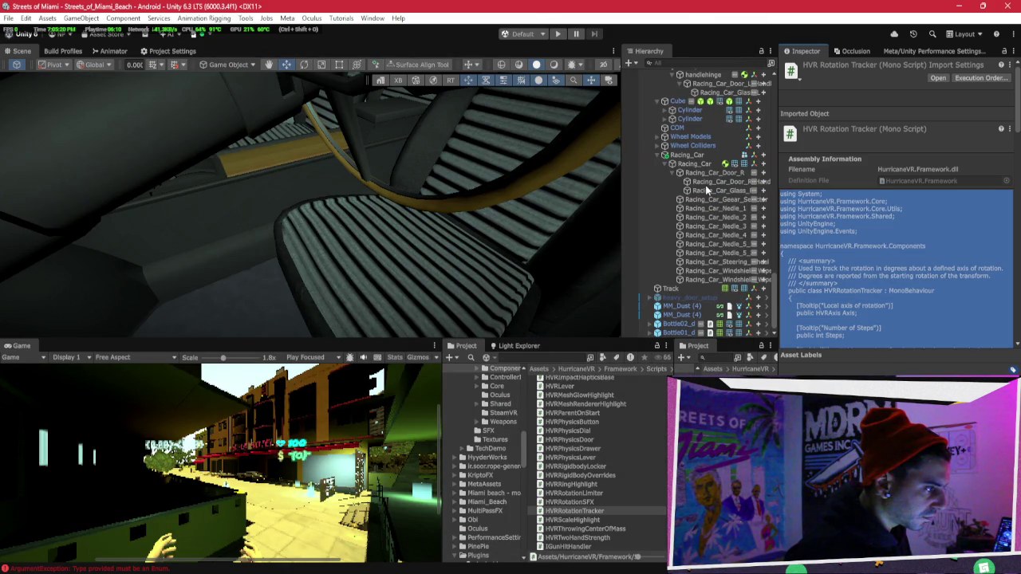
{"action": "left_click", "coordinate": [706, 183]}
{"action": "left_click", "coordinate": [722, 271]}
{"action": "left_click", "coordinate": [722, 262]}
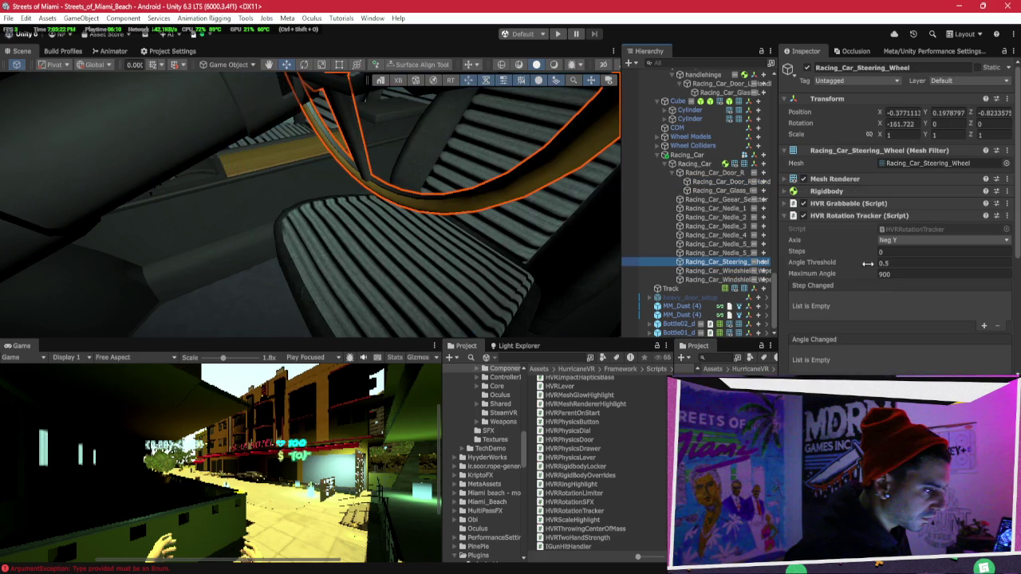
{"action": "scroll", "coordinate": [868, 266], "scroll_direction": "down", "scroll_amount": 2}
{"action": "left_click", "coordinate": [877, 150]}
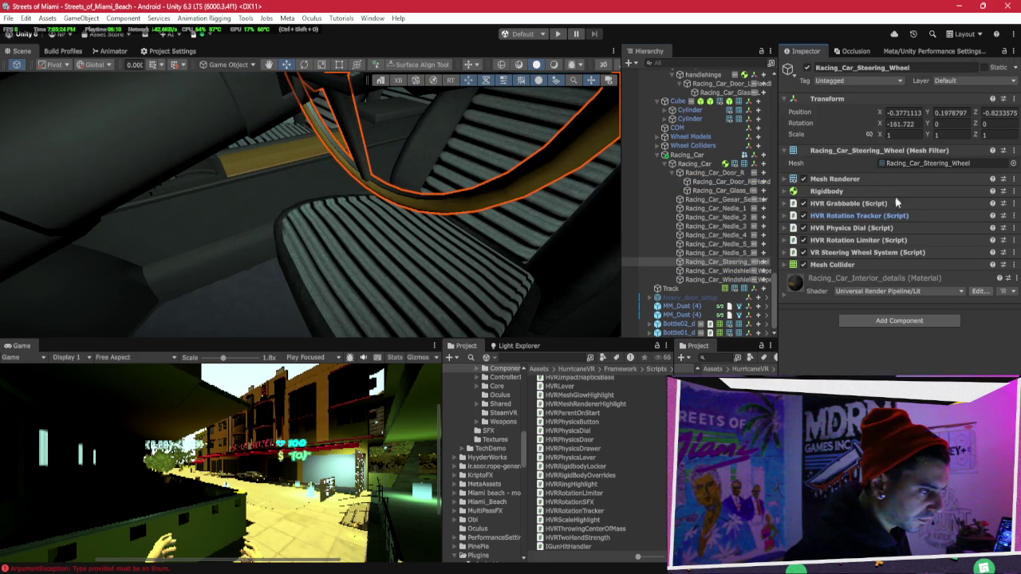
{"action": "left_click", "coordinate": [889, 228]}
{"action": "left_click", "coordinate": [890, 227]}
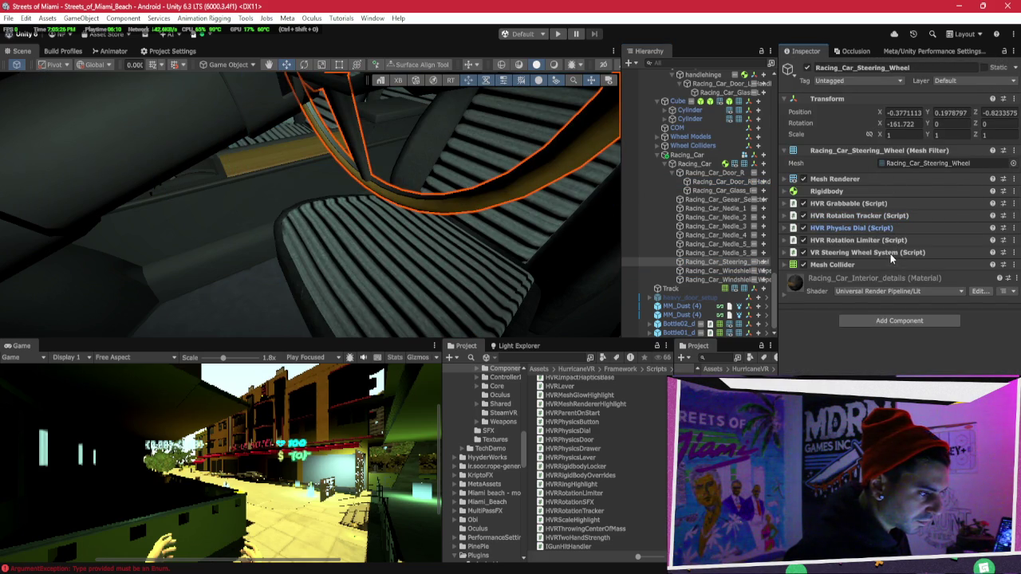
{"action": "left_click", "coordinate": [890, 253]}
{"action": "left_click", "coordinate": [918, 266]}
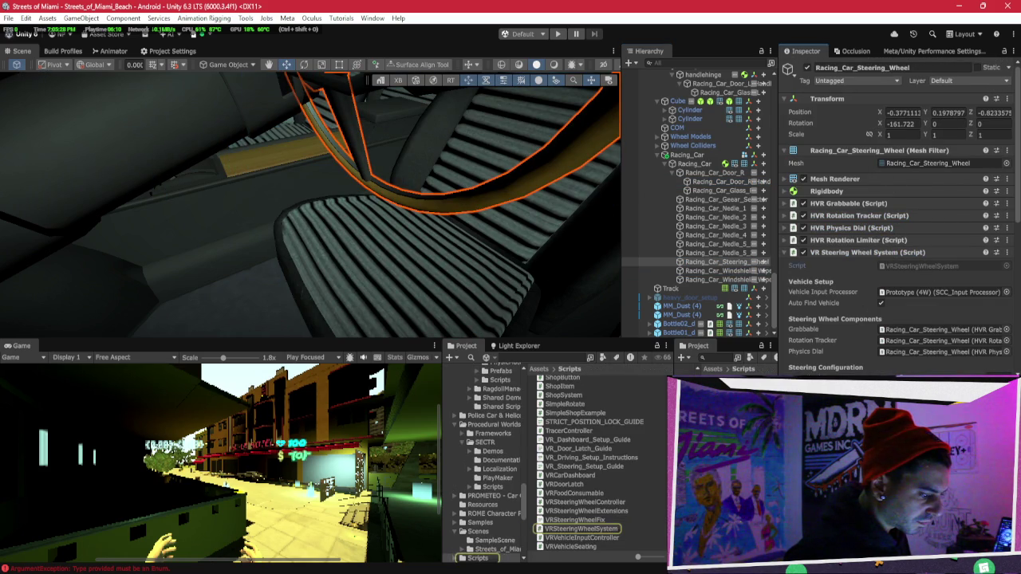
{"action": "left_click", "coordinate": [581, 529]}
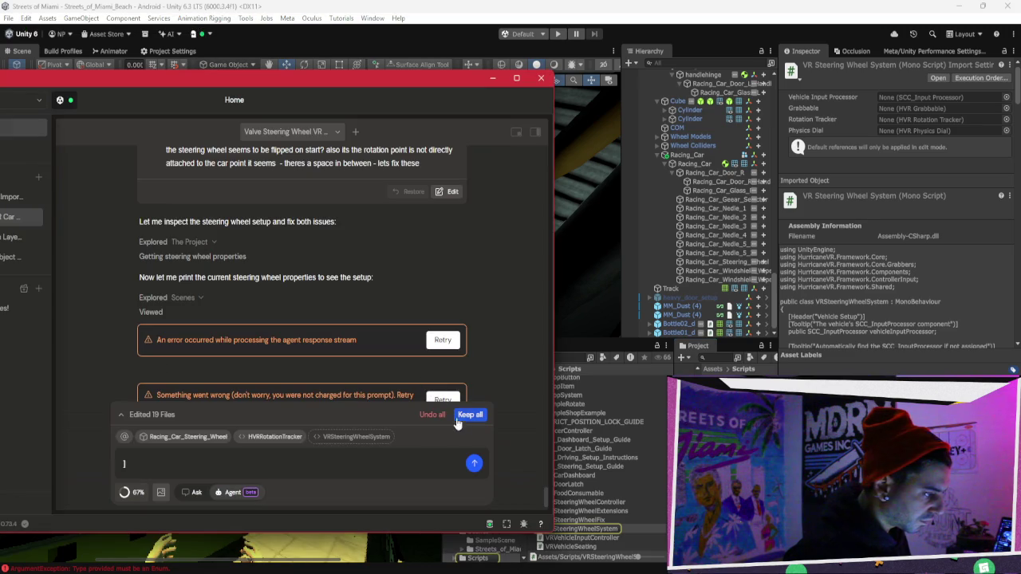
{"action": "left_click", "coordinate": [586, 200]}
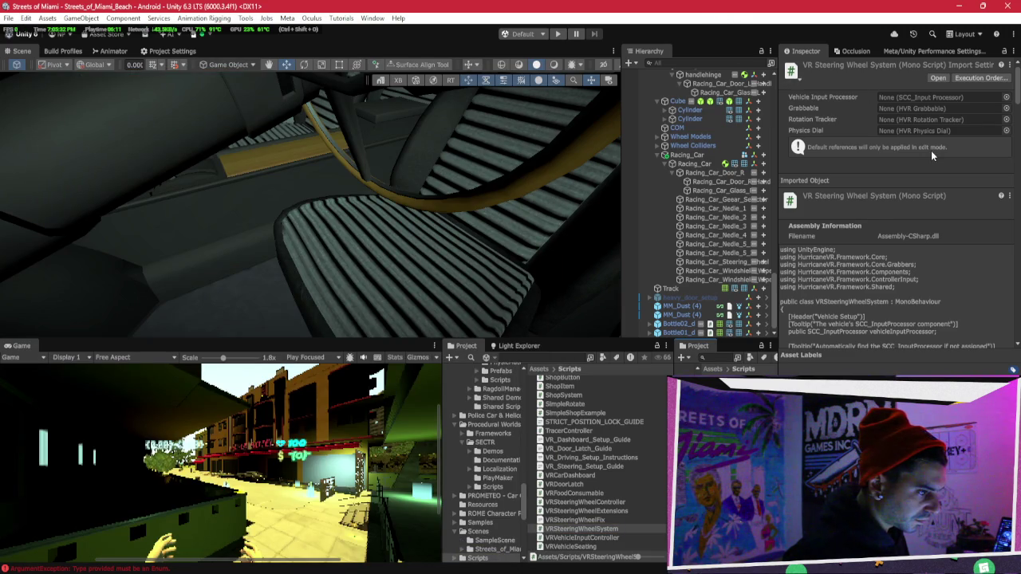
Add the HVRRotationLimiter script from the wheel's components to the agent context.
{"action": "left_click", "coordinate": [884, 252]}
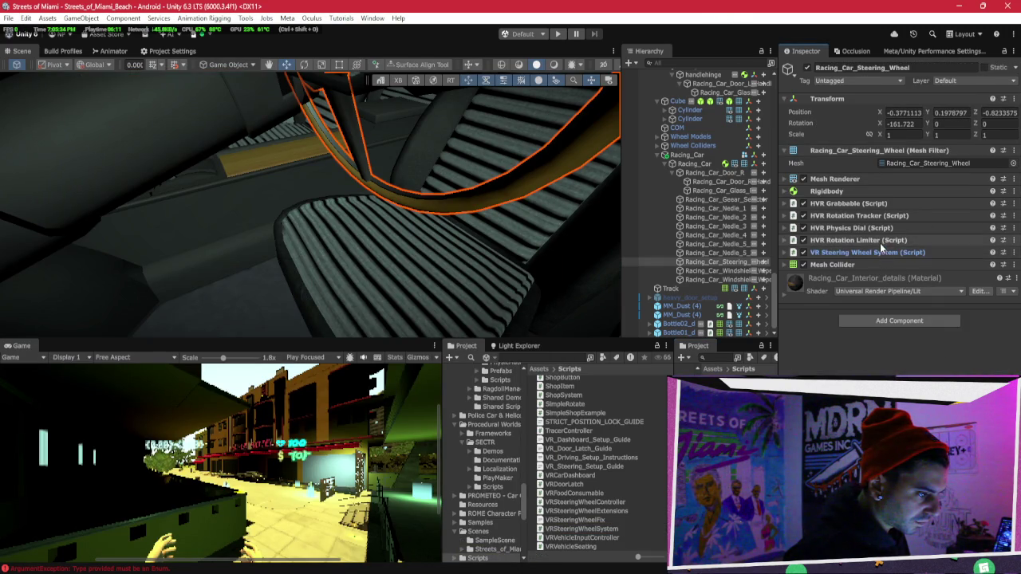
{"action": "left_click", "coordinate": [885, 240]}
{"action": "left_click", "coordinate": [921, 287]}
{"action": "left_click", "coordinate": [594, 493]}
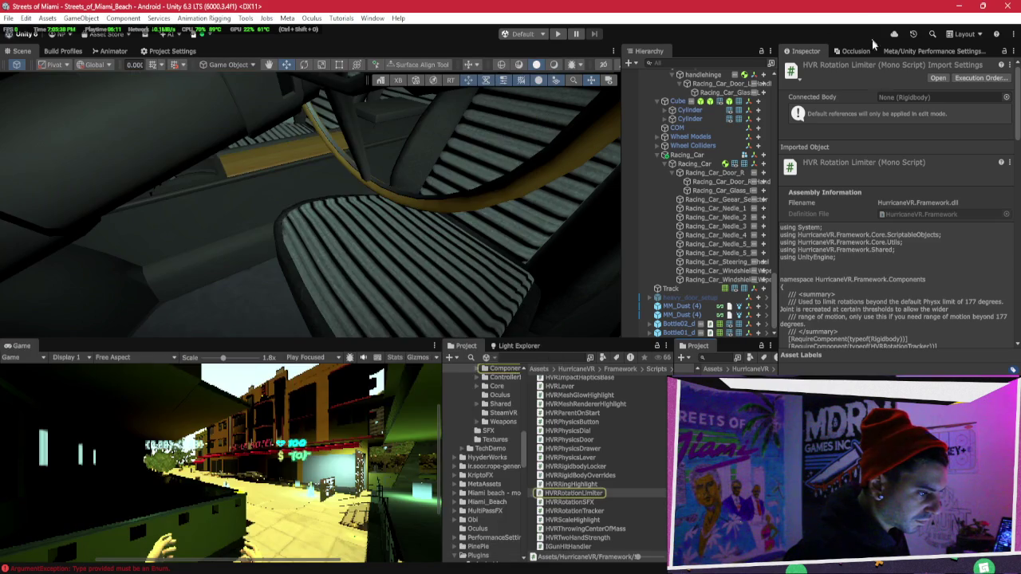
{"action": "left_click", "coordinate": [722, 262]}
Add the HVRPhysicsDial script to the context and switch to the agent chat.
{"action": "left_click", "coordinate": [869, 217]}
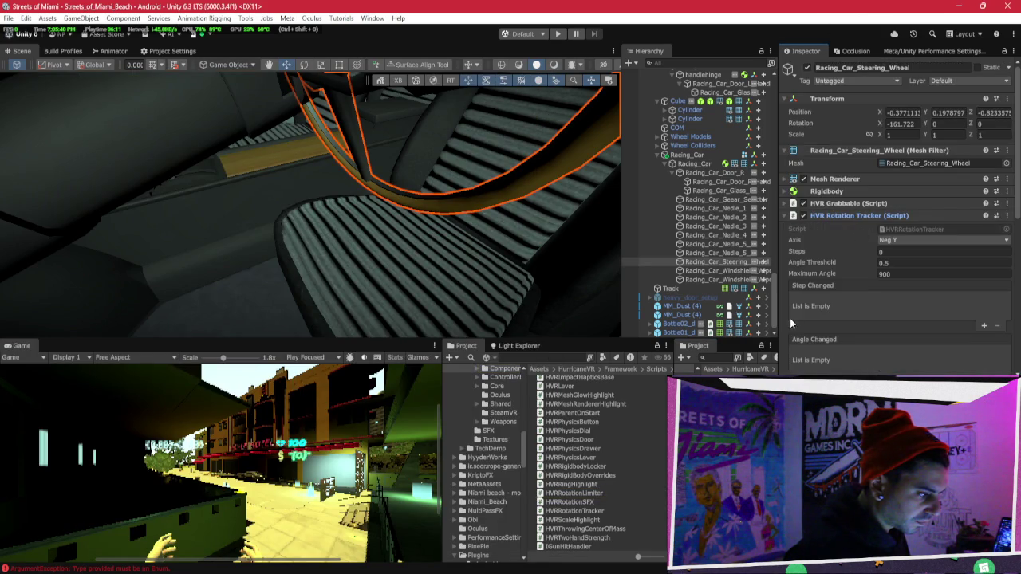
{"action": "left_click", "coordinate": [852, 215]}
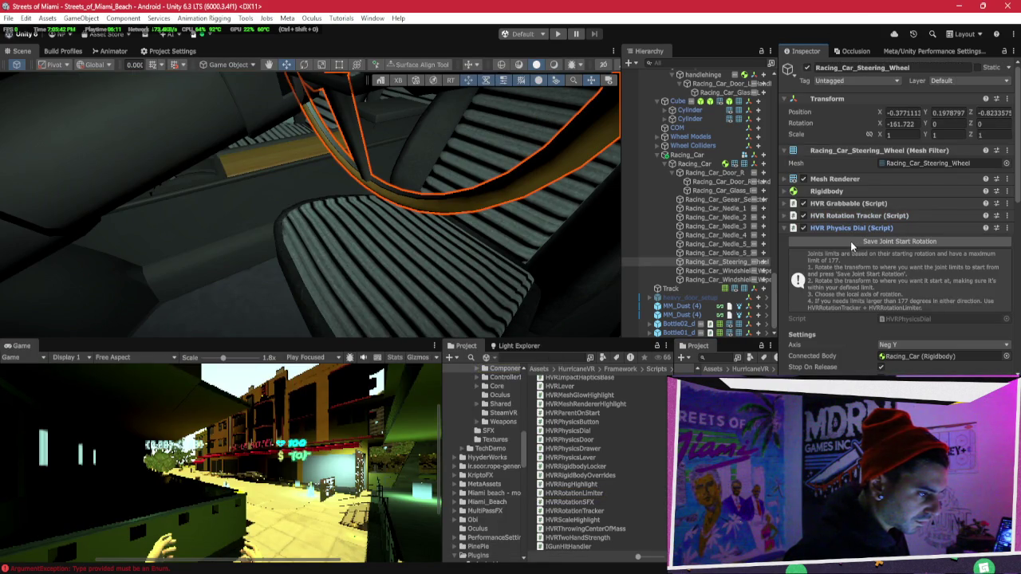
{"action": "left_click", "coordinate": [910, 319]}
{"action": "left_click", "coordinate": [567, 463]}
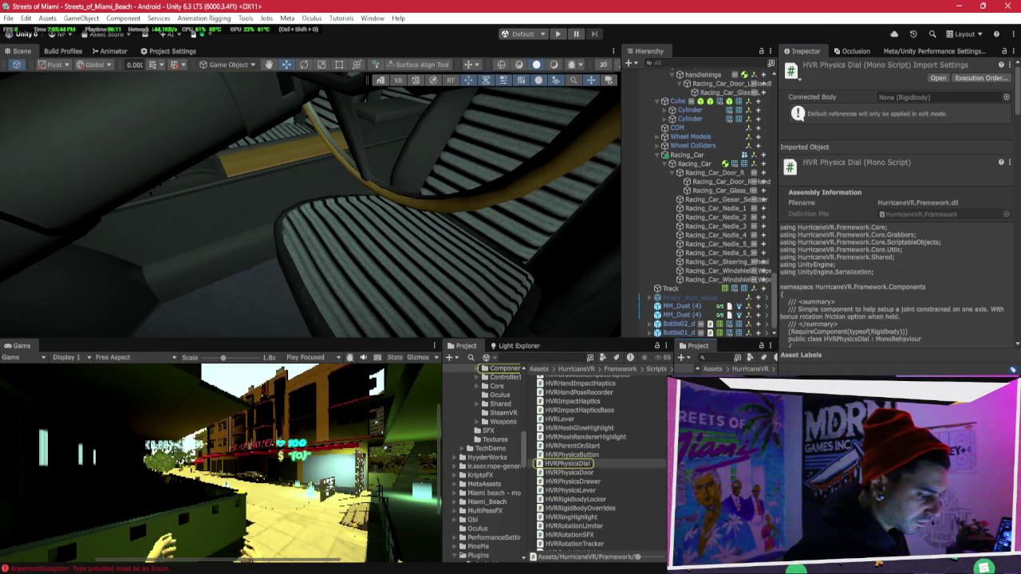
{"action": "key", "text": "alt+Tab"}
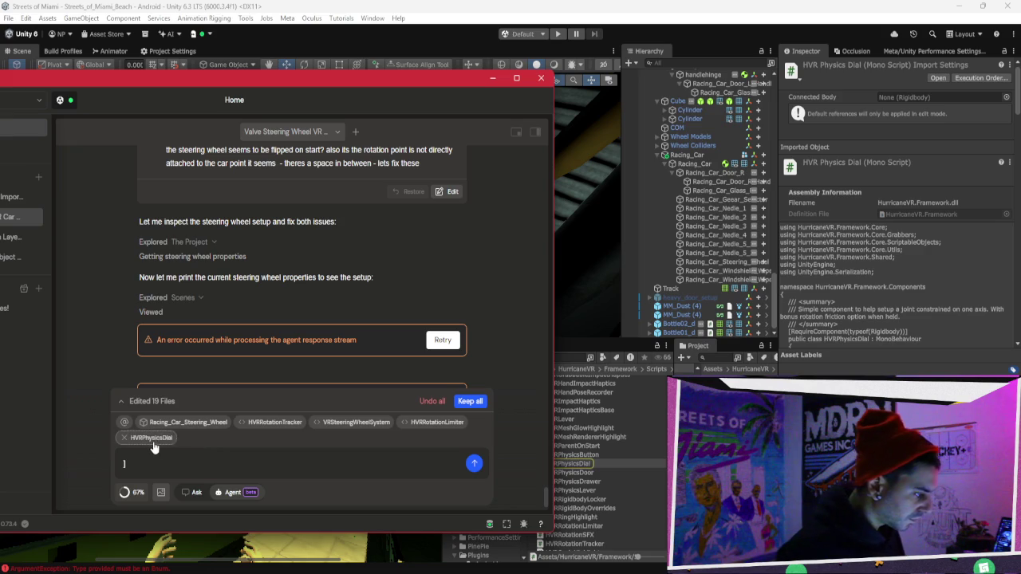
Copy the earlier two-line steering-wheel message into the agent's prompt box.
{"action": "scroll", "coordinate": [196, 390], "scroll_direction": "up", "scroll_amount": 3}
{"action": "left_click_drag", "start_coordinate": [423, 275], "coordinate": [112, 257]}
{"action": "mouse_move", "coordinate": [440, 275]}
{"action": "left_mouse_down"}
{"action": "mouse_move", "coordinate": [156, 239]}
{"action": "mouse_move", "coordinate": [154, 266]}
{"action": "left_mouse_up"}
{"action": "key", "text": "ctrl+c"}
{"action": "left_click", "coordinate": [196, 452]}
{"action": "key", "text": "ctrl+v"}
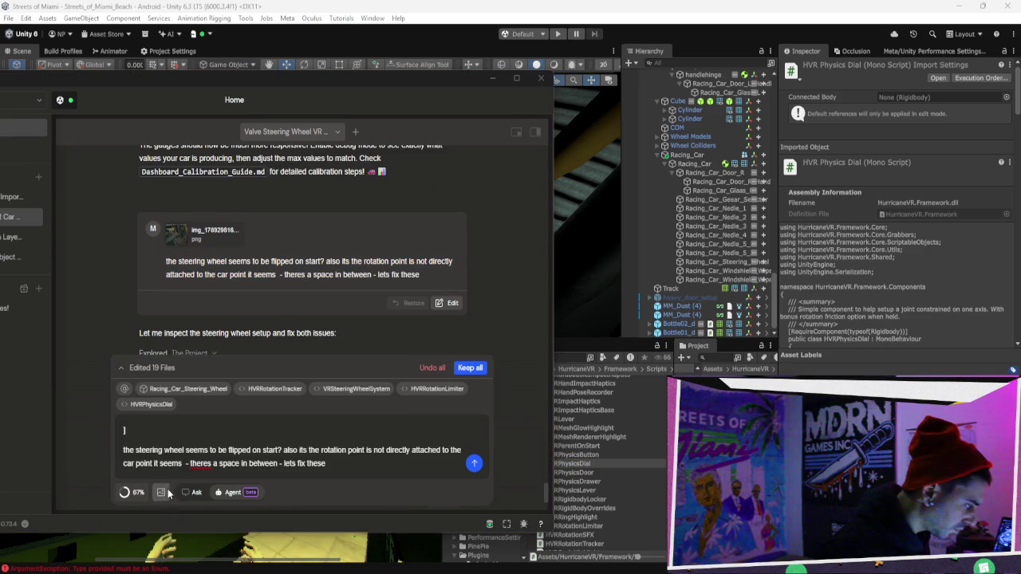
Attach the latest steering wheel screenshot from Pictures > Screenshots to the prompt.
{"action": "left_click", "coordinate": [160, 492]}
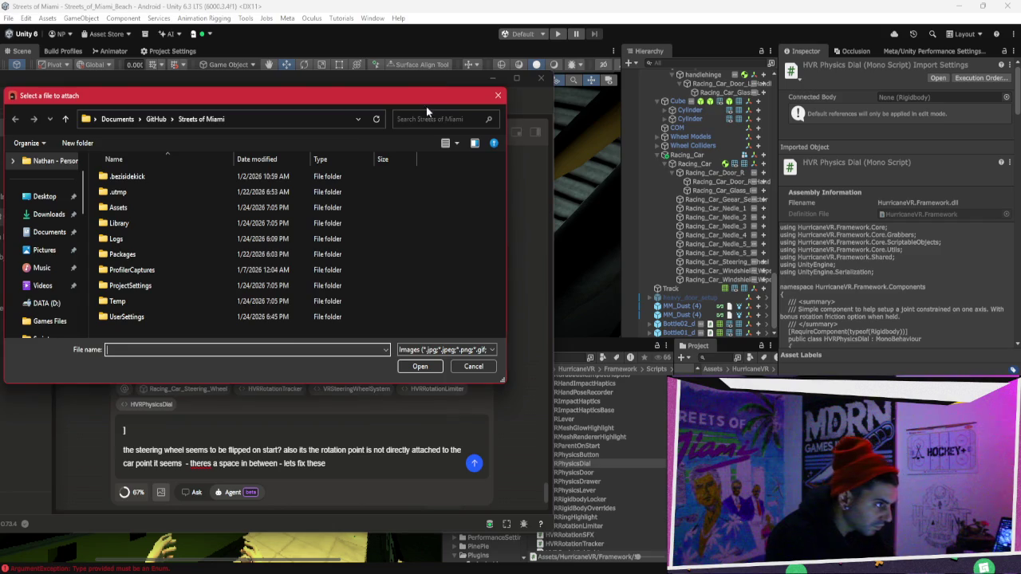
{"action": "left_click_drag", "start_coordinate": [426, 99], "coordinate": [674, 77]}
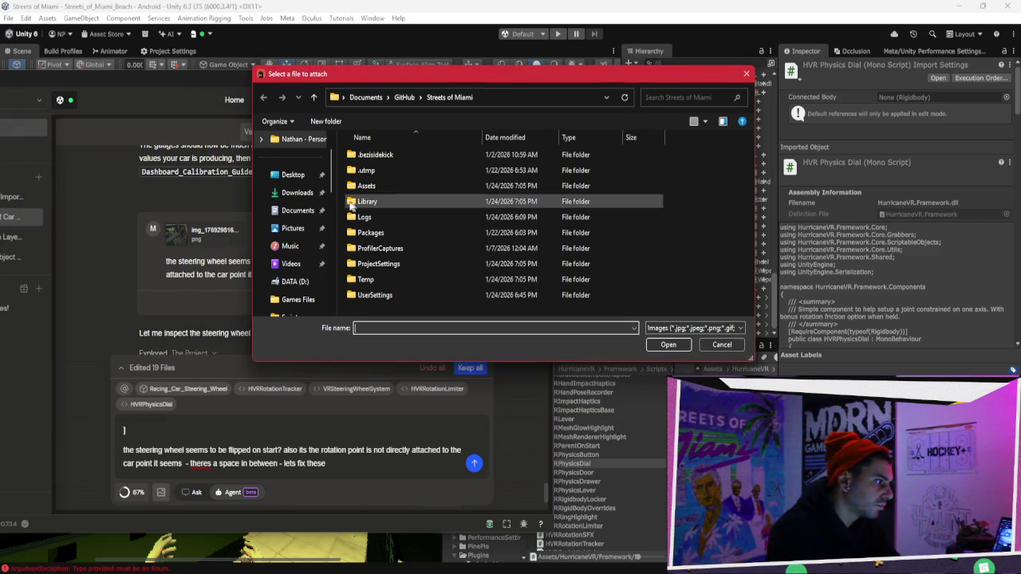
{"action": "left_click", "coordinate": [295, 230]}
{"action": "double_click", "coordinate": [489, 158]}
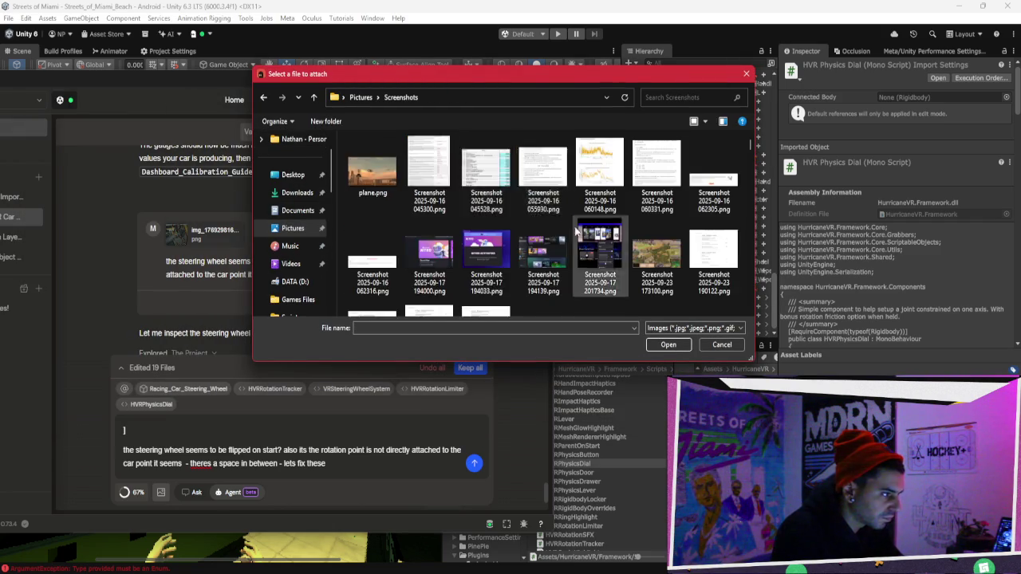
{"action": "scroll", "coordinate": [573, 229], "scroll_direction": "down", "scroll_amount": 5}
{"action": "scroll", "coordinate": [573, 223], "scroll_direction": "down", "scroll_amount": 10}
{"action": "left_click", "coordinate": [546, 272]}
{"action": "double_click", "coordinate": [547, 272]}
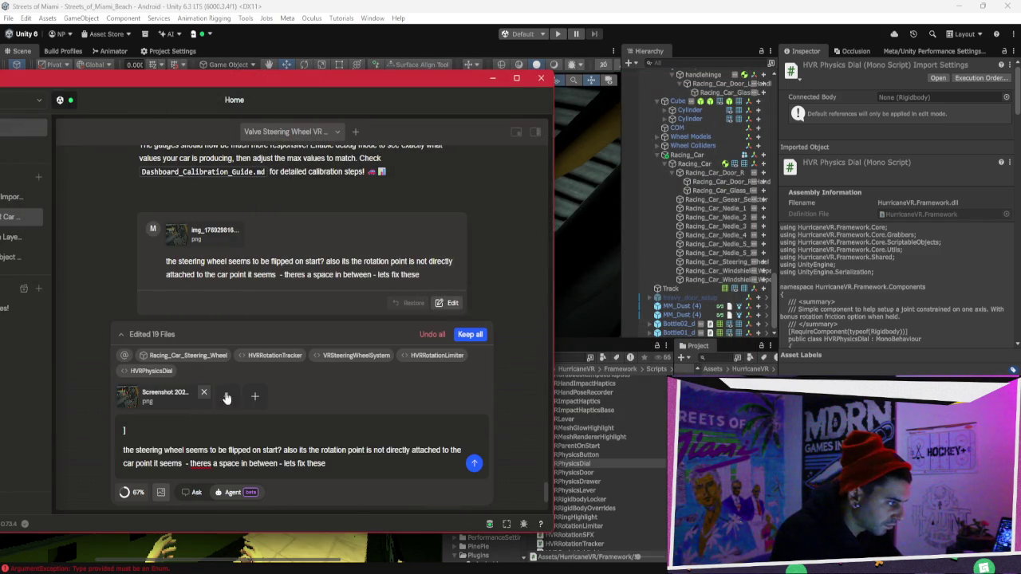
Remove the blank first line and send the prompt to the agent.
{"action": "key", "text": "Delete"}
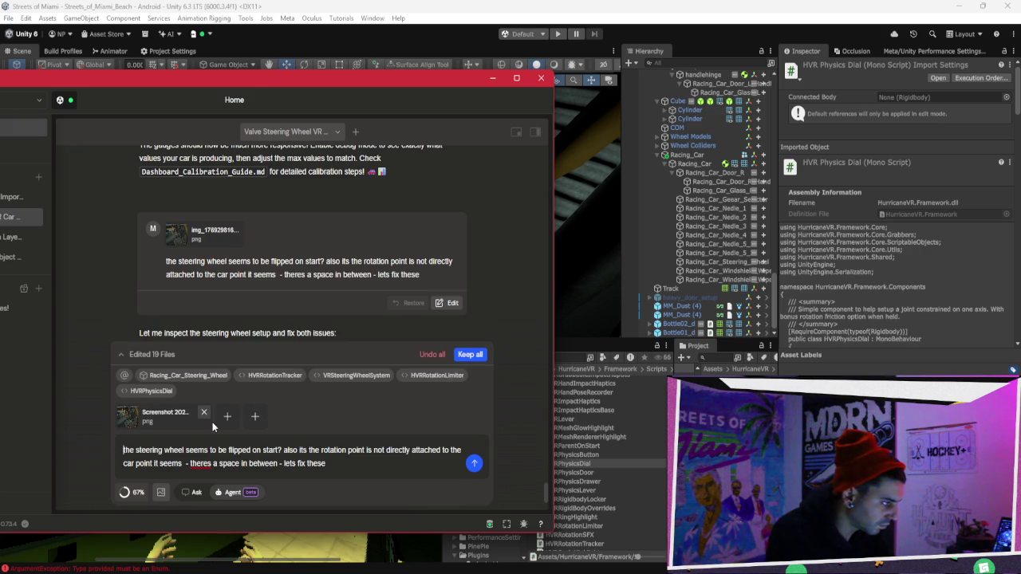
{"action": "left_click", "coordinate": [475, 464]}
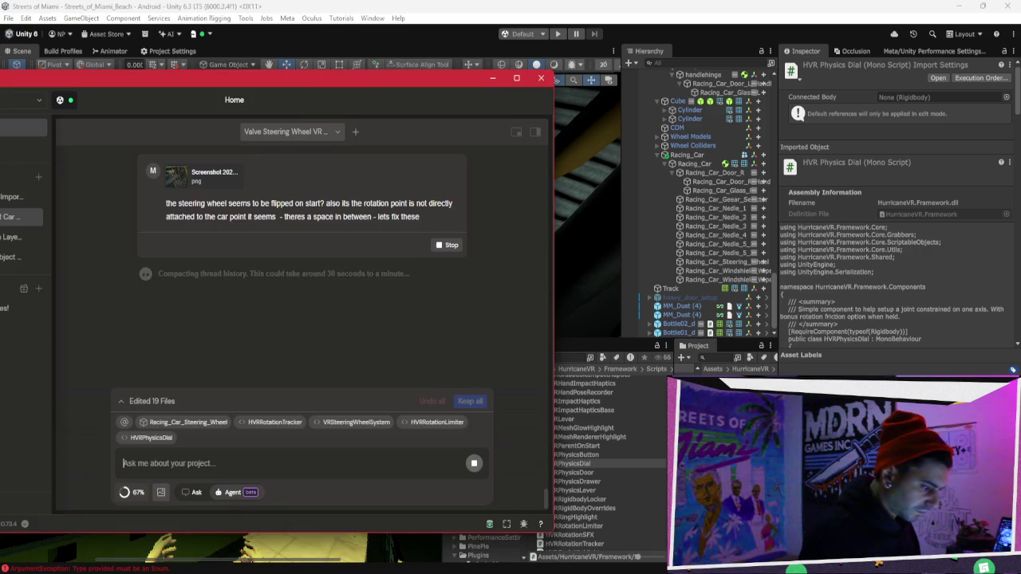
{"action": "mouse_move", "coordinate": [610, 573]}
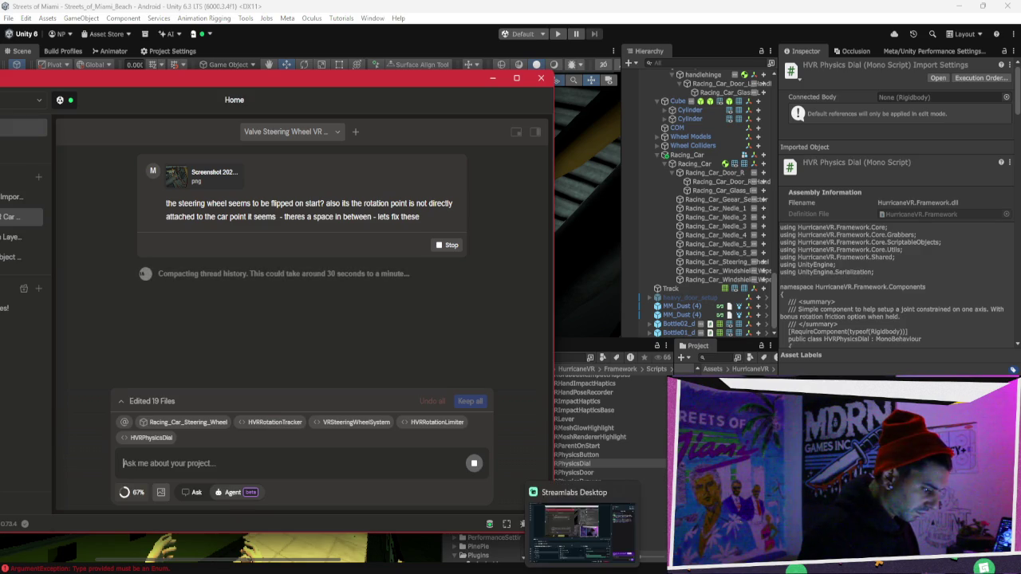
{"action": "left_click", "coordinate": [604, 530]}
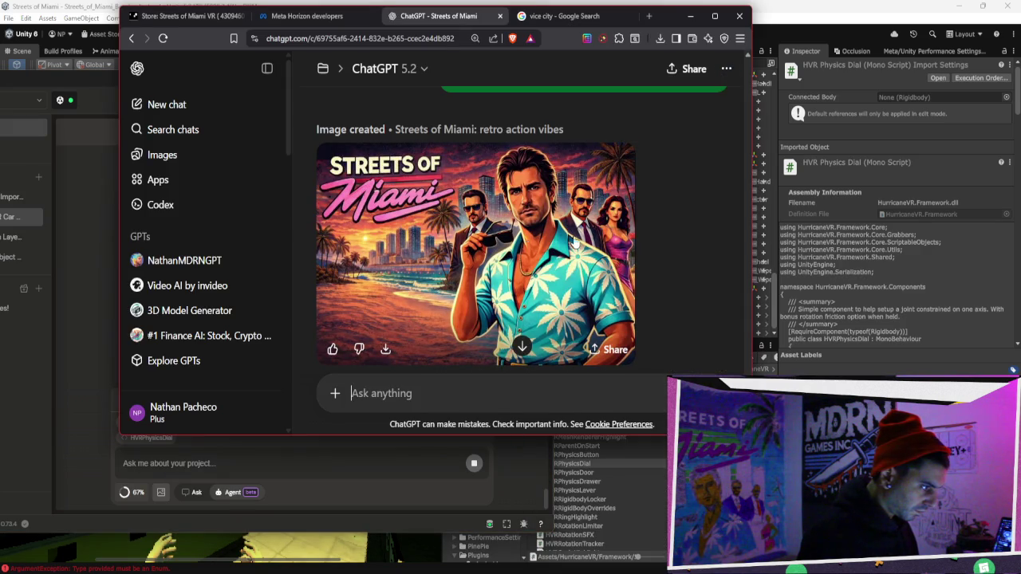
Drag SOM_potrait.png from Downloads into ChatGPT and send 'just copy this face bruh'.
{"action": "scroll", "coordinate": [580, 239], "scroll_direction": "down", "scroll_amount": 1}
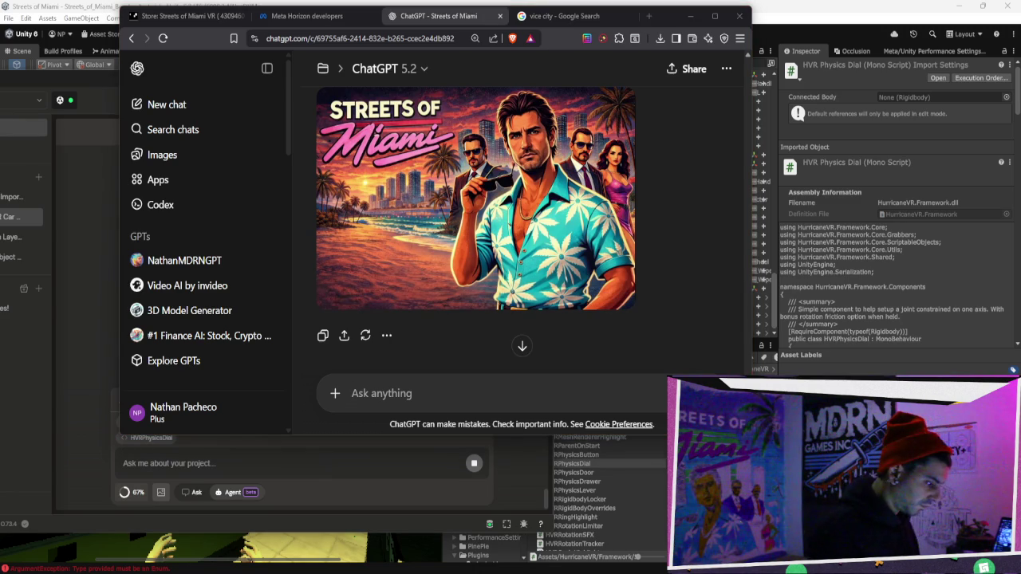
{"action": "left_click", "coordinate": [249, 315]}
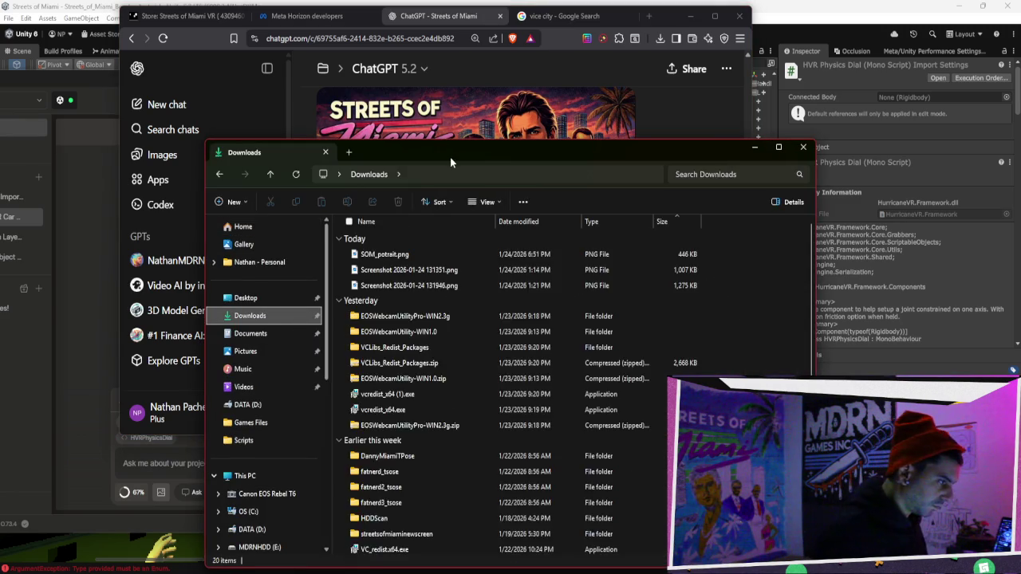
{"action": "left_click_drag", "start_coordinate": [450, 157], "coordinate": [848, 173]}
{"action": "mouse_move", "coordinate": [809, 269]}
{"action": "left_mouse_down"}
{"action": "mouse_move", "coordinate": [559, 358]}
{"action": "mouse_move", "coordinate": [752, 256]}
{"action": "mouse_move", "coordinate": [810, 275]}
{"action": "mouse_move", "coordinate": [490, 348]}
{"action": "mouse_move", "coordinate": [452, 388]}
{"action": "left_mouse_up"}
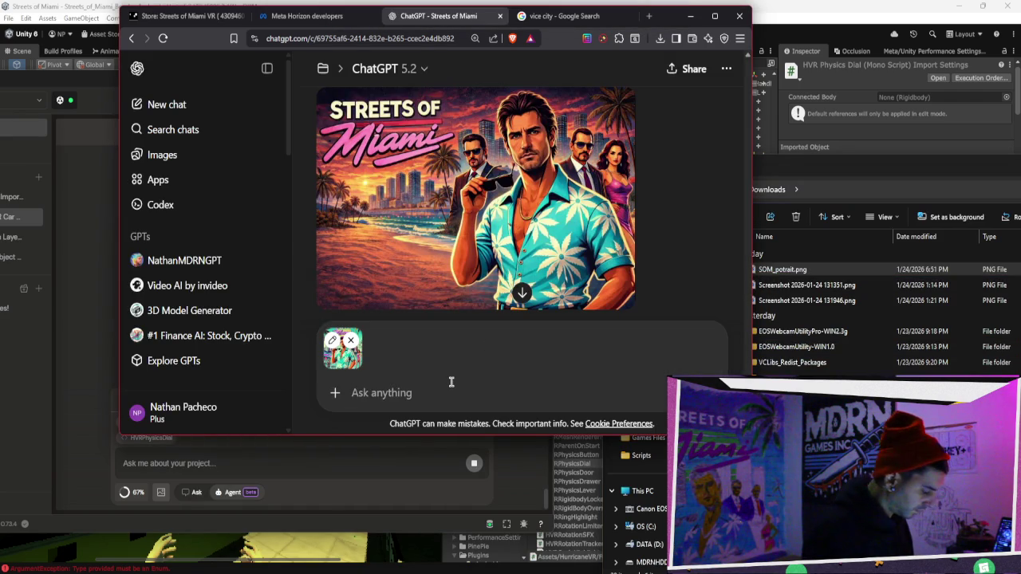
{"action": "type", "text": "just copy this face bruh"}
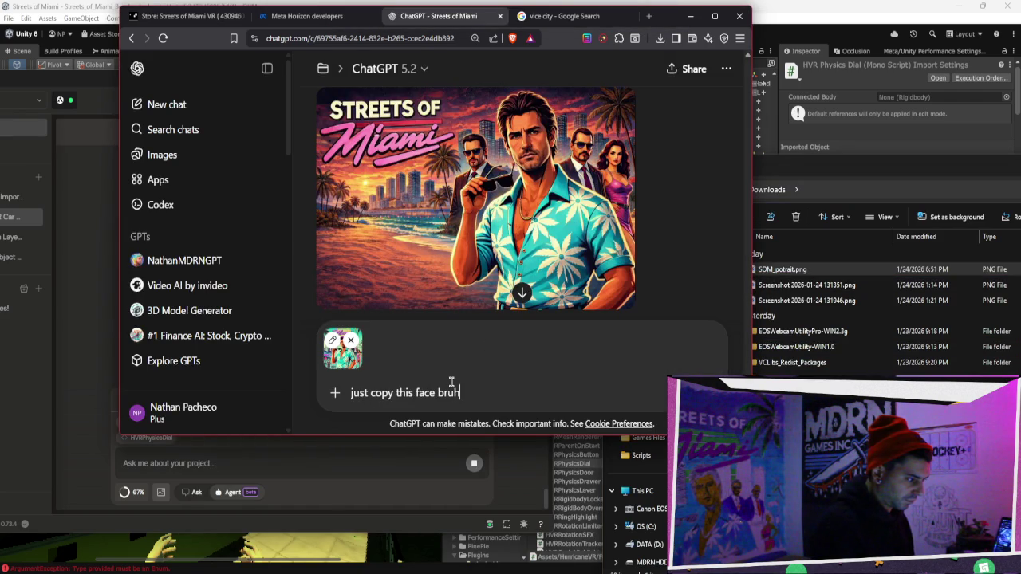
{"action": "key", "text": "Return"}
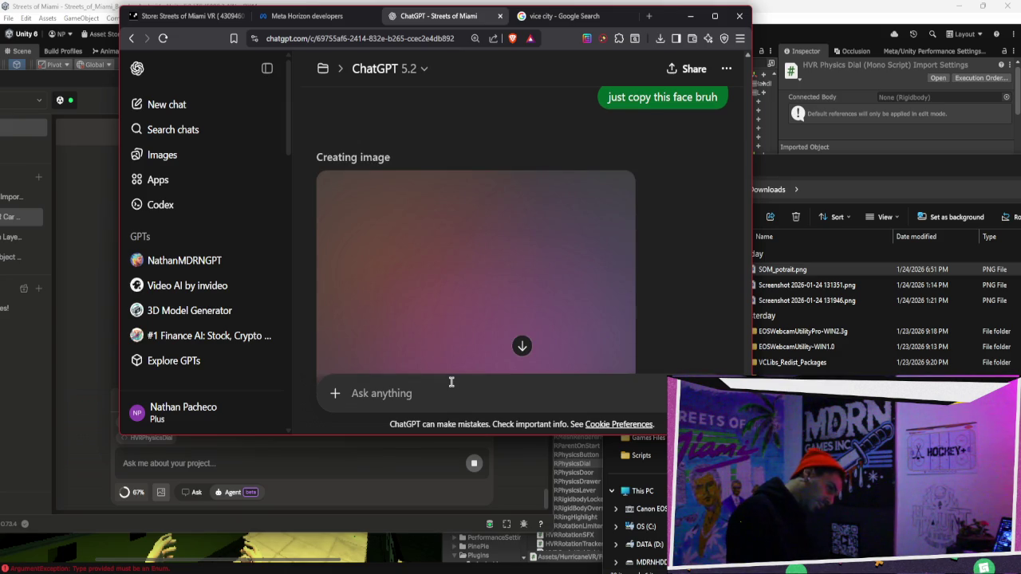
{"action": "left_click", "coordinate": [434, 472]}
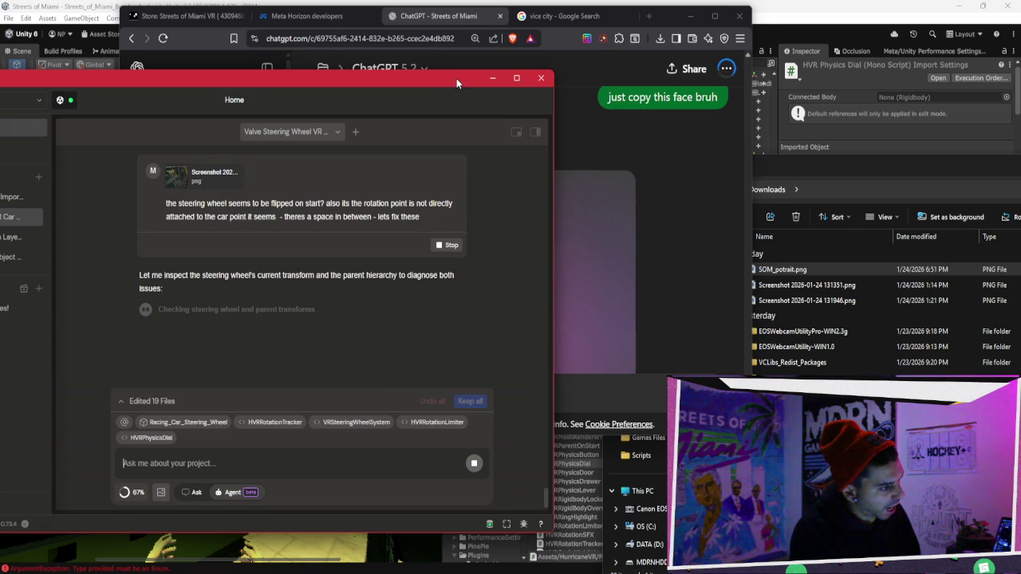
Stretch the Bezi window taller, retry the failed steering-wheel request, and move ChatGPT right.
{"action": "left_click_drag", "start_coordinate": [453, 72], "coordinate": [444, 30]}
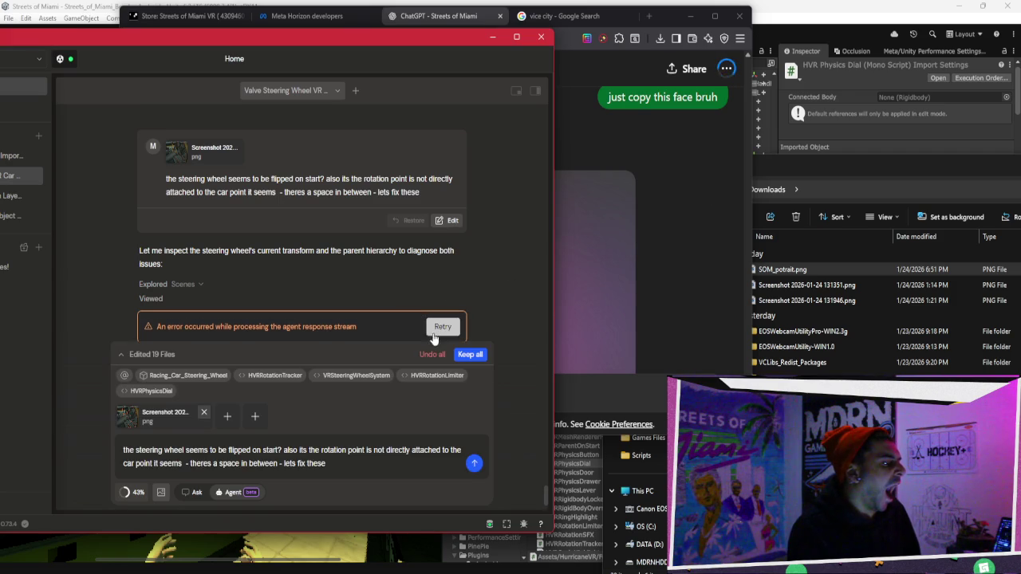
{"action": "left_click", "coordinate": [445, 325]}
{"action": "left_click", "coordinate": [624, 343]}
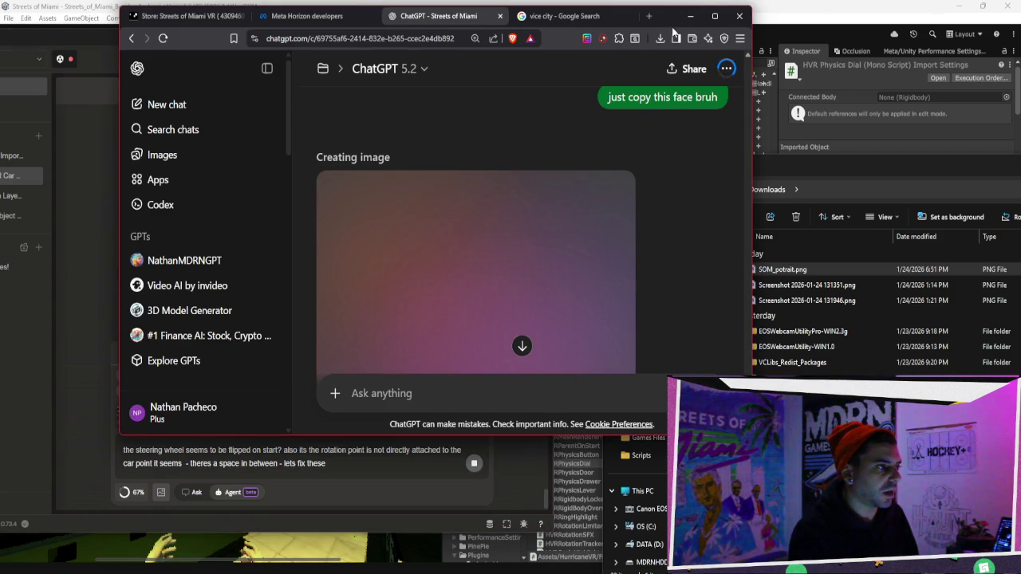
{"action": "left_click_drag", "start_coordinate": [674, 33], "coordinate": [914, 30]}
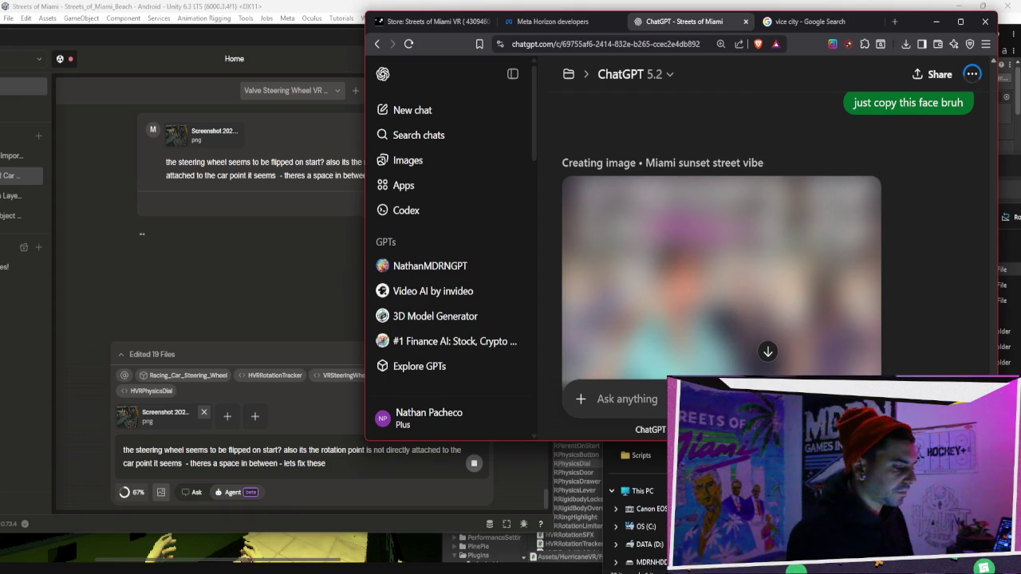
Close the Downloads window and the Photopea editor.
{"action": "left_click_drag", "start_coordinate": [518, 440], "coordinate": [519, 524]}
{"action": "left_click", "coordinate": [638, 542]}
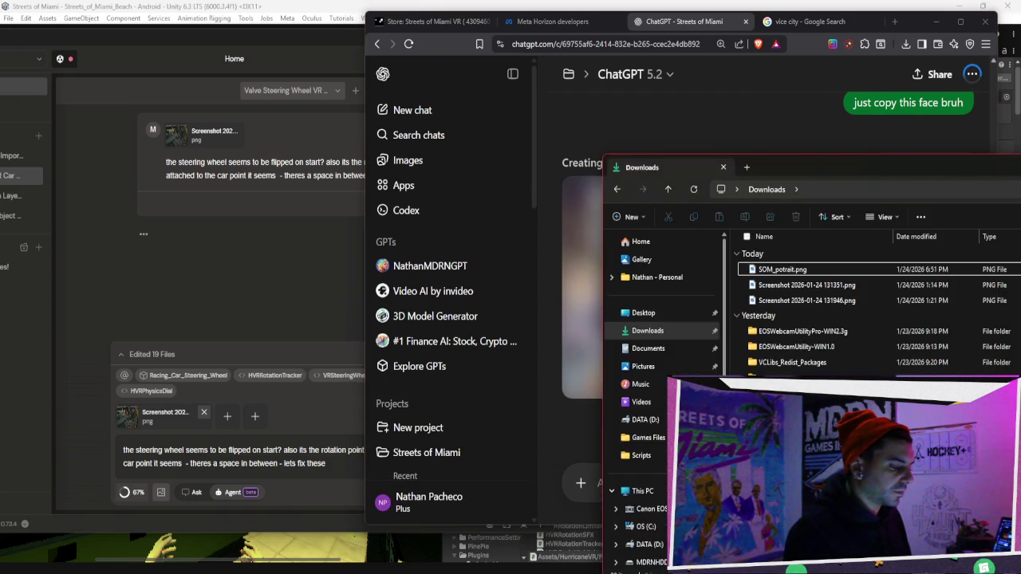
{"action": "key", "text": "ctrl+w"}
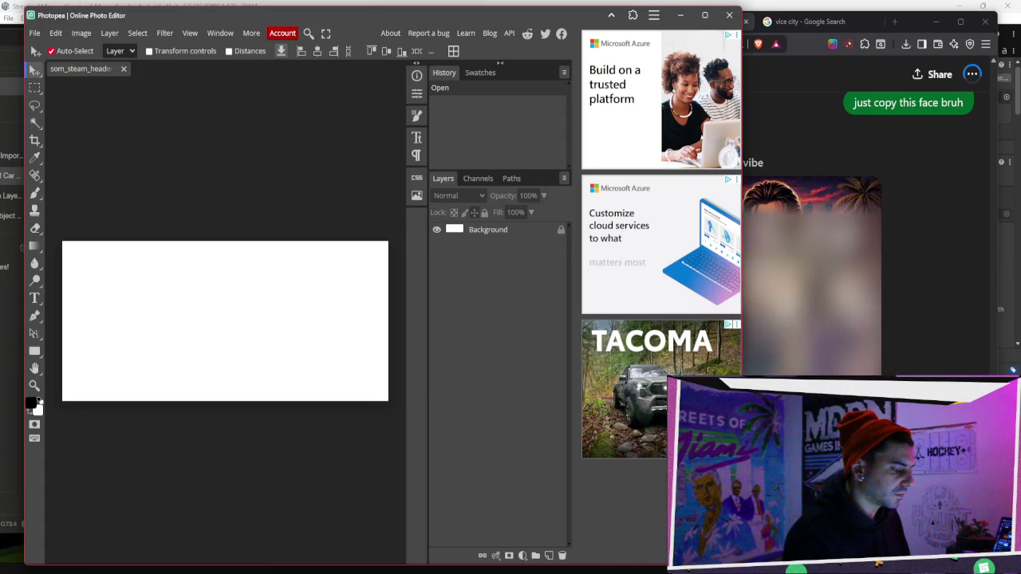
{"action": "key", "text": "ctrl+w"}
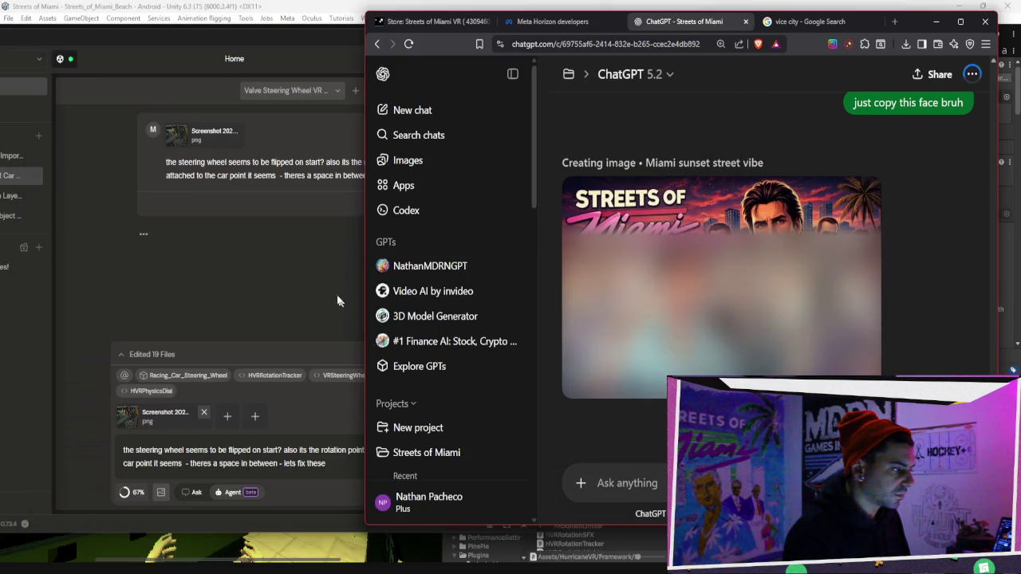
Enlarge the earlier poster in the ChatGPT chat to compare it with the new Miami header.
{"action": "left_click", "coordinate": [364, 331]}
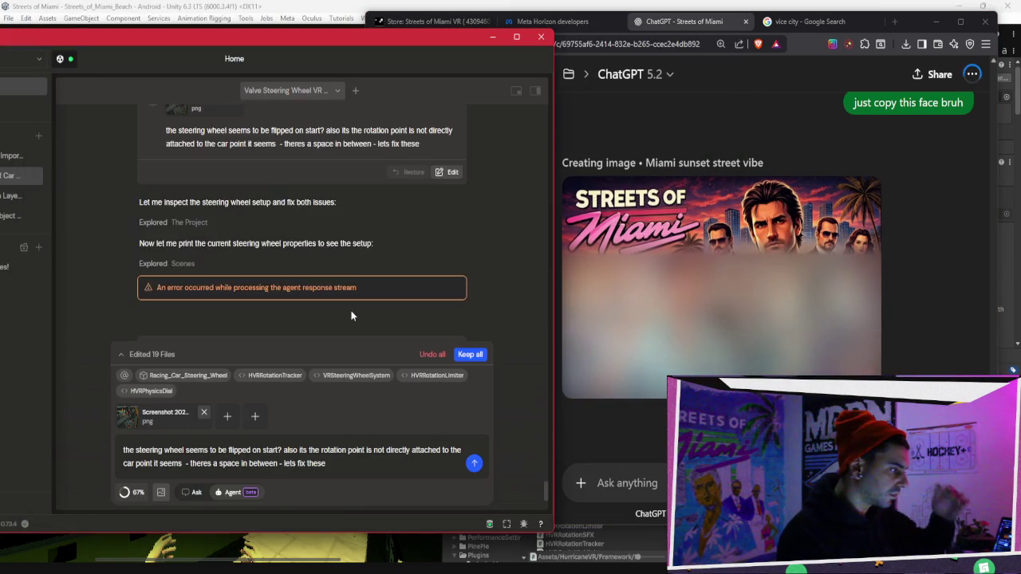
{"action": "scroll", "coordinate": [350, 311], "scroll_direction": "up", "scroll_amount": 3}
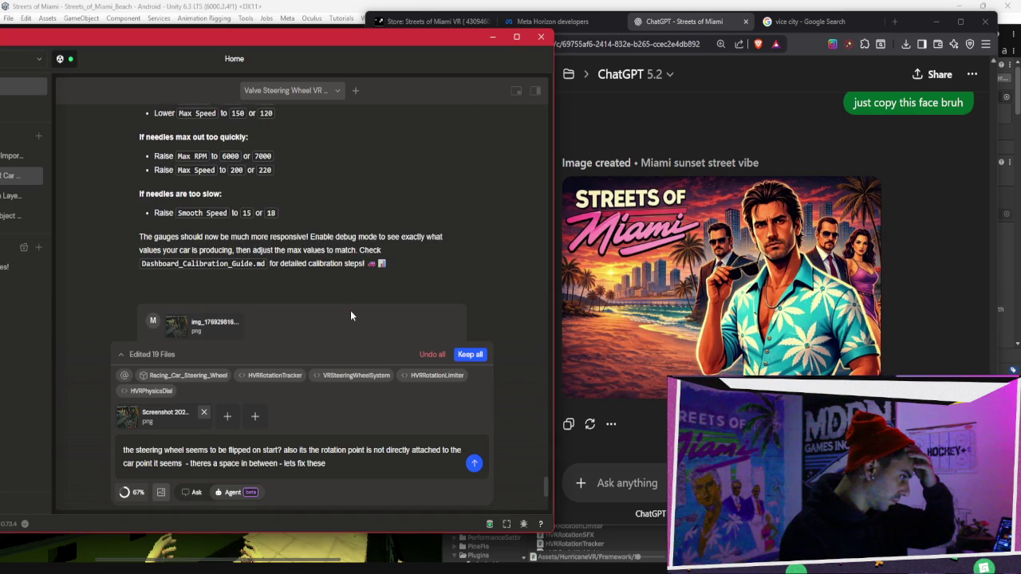
{"action": "scroll", "coordinate": [350, 316], "scroll_direction": "down", "scroll_amount": 5}
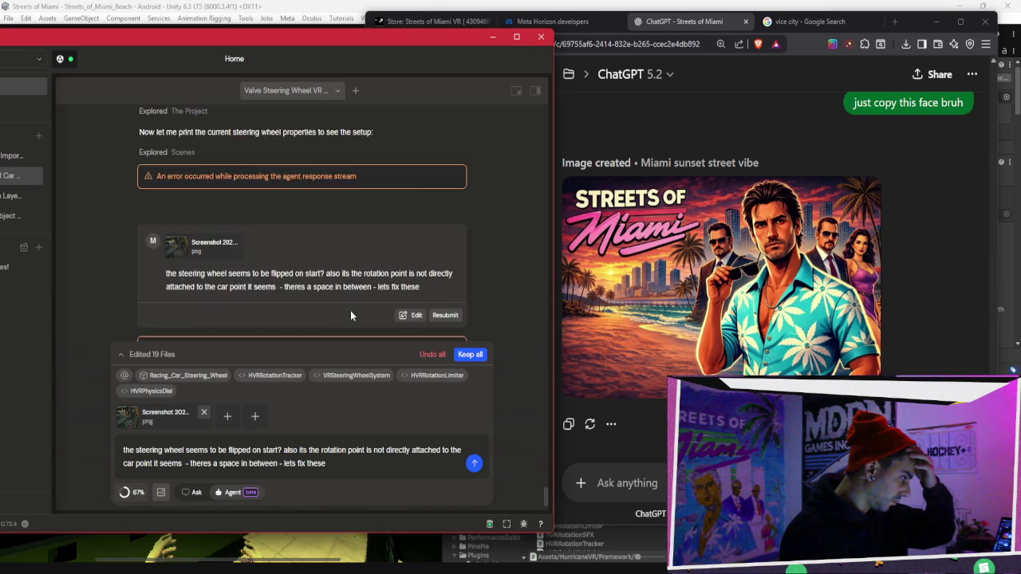
{"action": "left_click", "coordinate": [927, 277]}
{"action": "scroll", "coordinate": [941, 281], "scroll_direction": "up", "scroll_amount": 5}
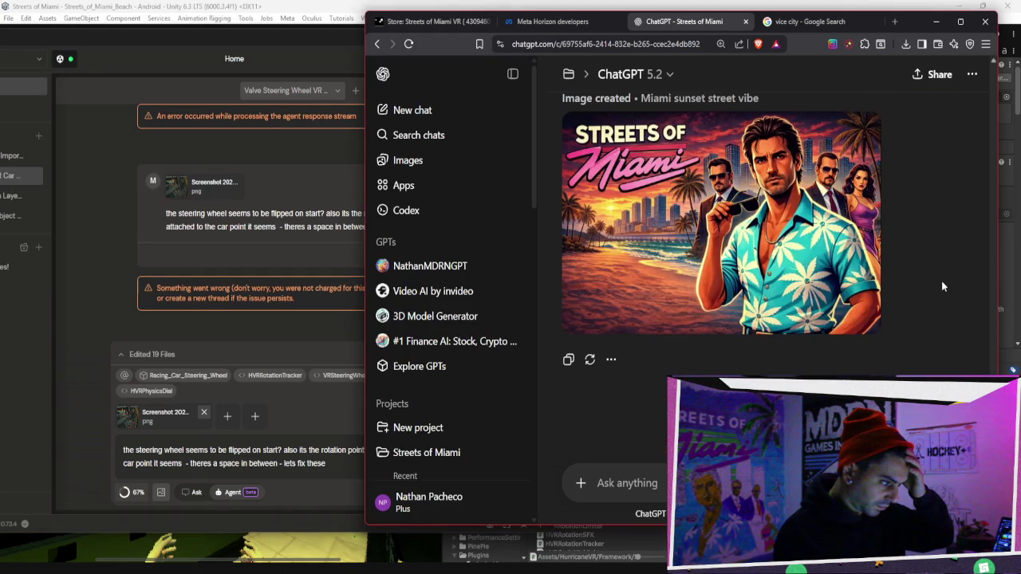
{"action": "scroll", "coordinate": [946, 287], "scroll_direction": "down", "scroll_amount": 3}
{"action": "scroll", "coordinate": [943, 281], "scroll_direction": "down", "scroll_amount": 2}
{"action": "scroll", "coordinate": [943, 281], "scroll_direction": "up", "scroll_amount": 2}
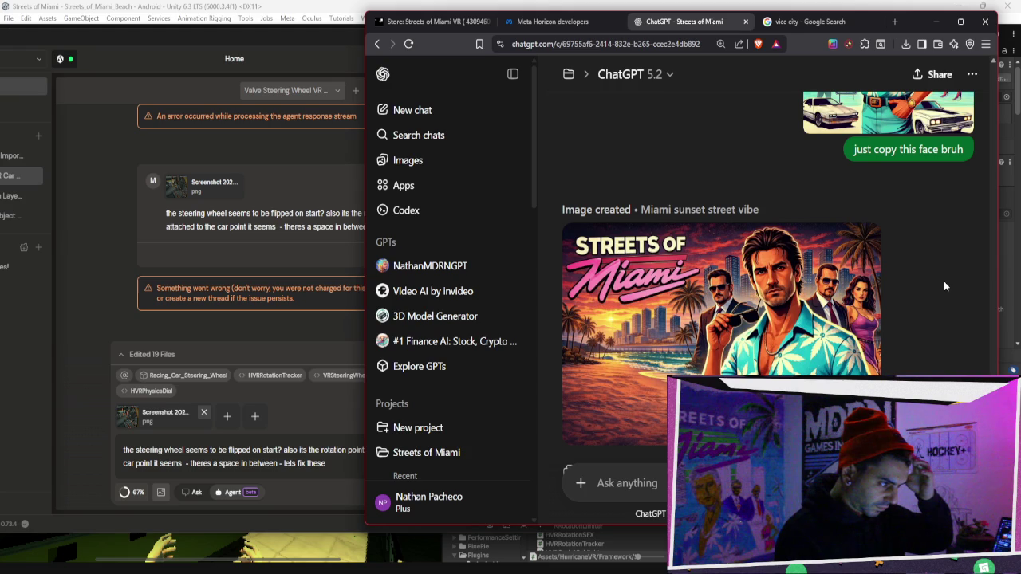
{"action": "scroll", "coordinate": [944, 281], "scroll_direction": "up", "scroll_amount": 5}
{"action": "left_click", "coordinate": [940, 248]}
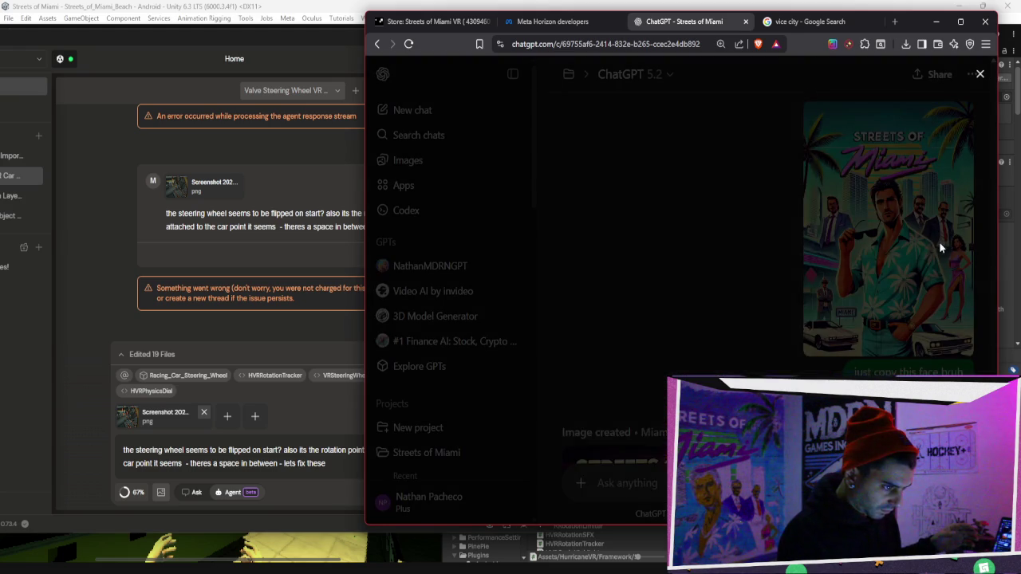
{"action": "key", "text": "Escape"}
{"action": "scroll", "coordinate": [765, 240], "scroll_direction": "down", "scroll_amount": 3}
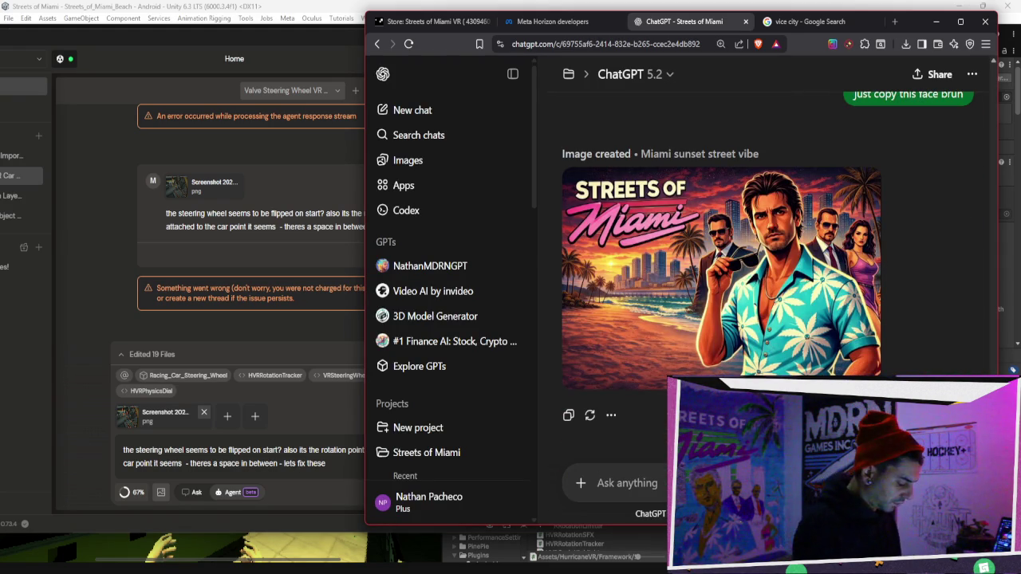
Send ChatGPT the 'nah - u made his face wider...' feedback on the header.
{"action": "type", "text": "nah - u made h"}
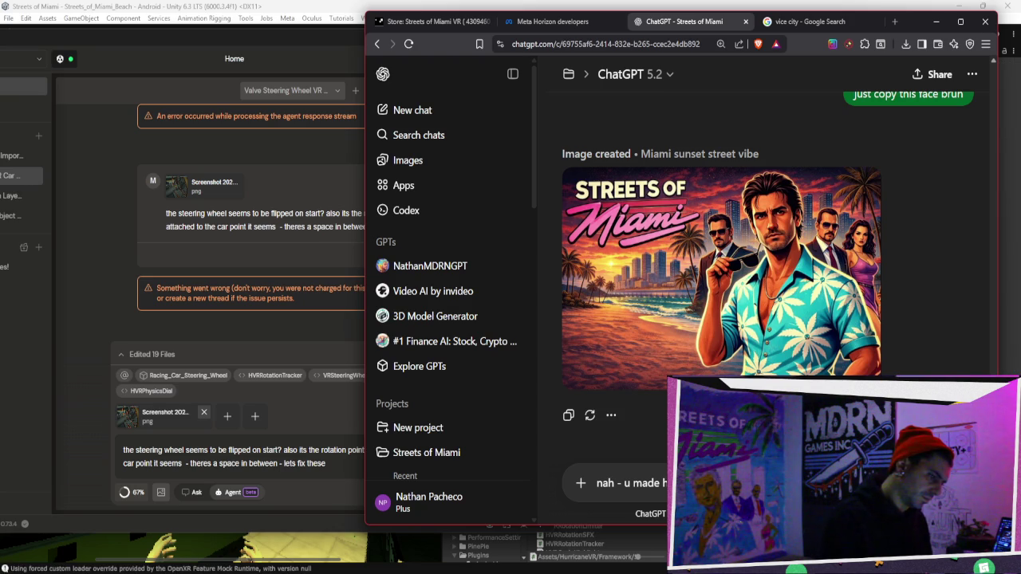
{"action": "scroll", "coordinate": [658, 322], "scroll_direction": "up", "scroll_amount": 10}
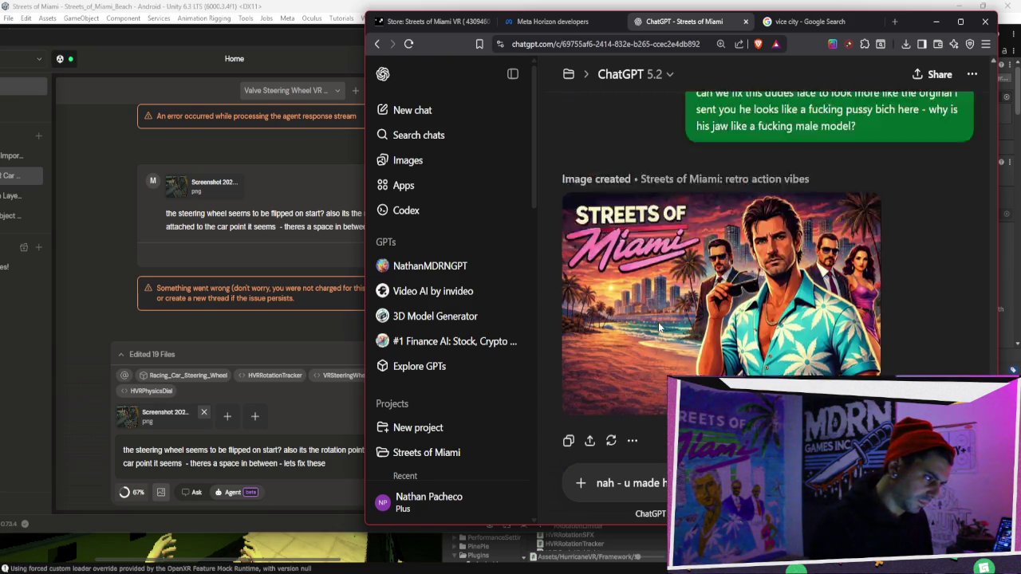
{"action": "scroll", "coordinate": [659, 323], "scroll_direction": "up", "scroll_amount": 10}
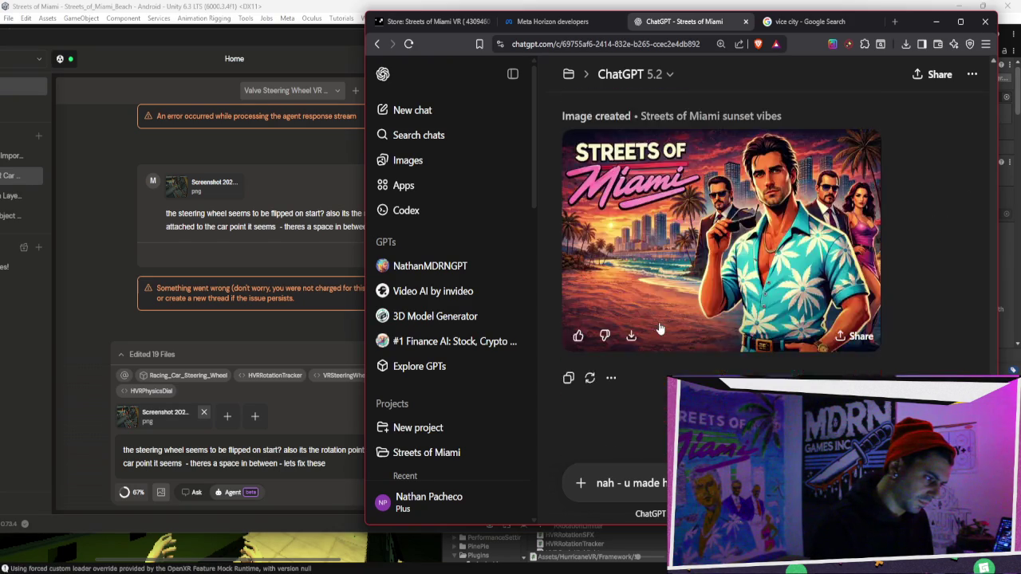
{"action": "scroll", "coordinate": [659, 327], "scroll_direction": "down", "scroll_amount": 5}
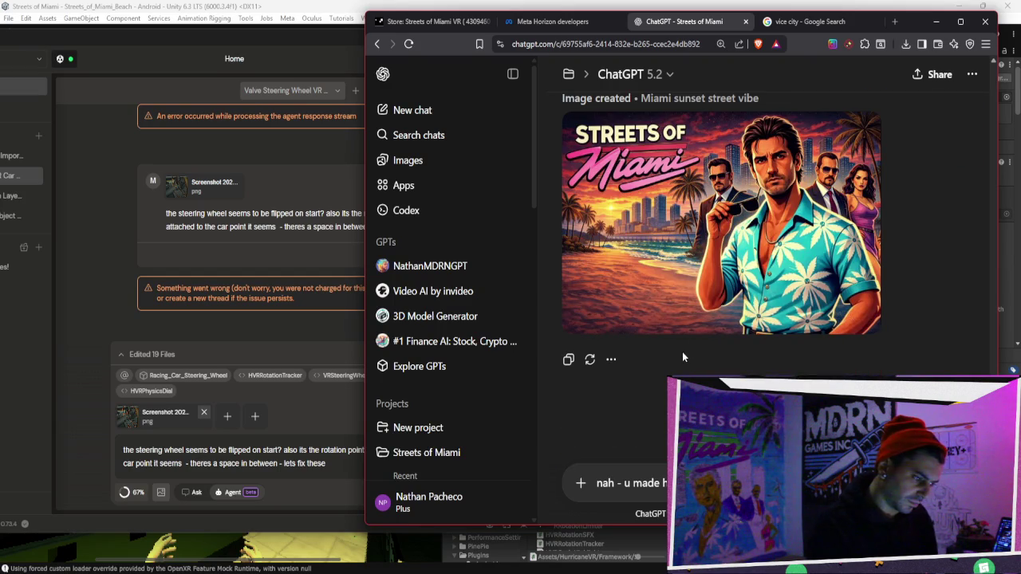
{"action": "key", "text": "Return"}
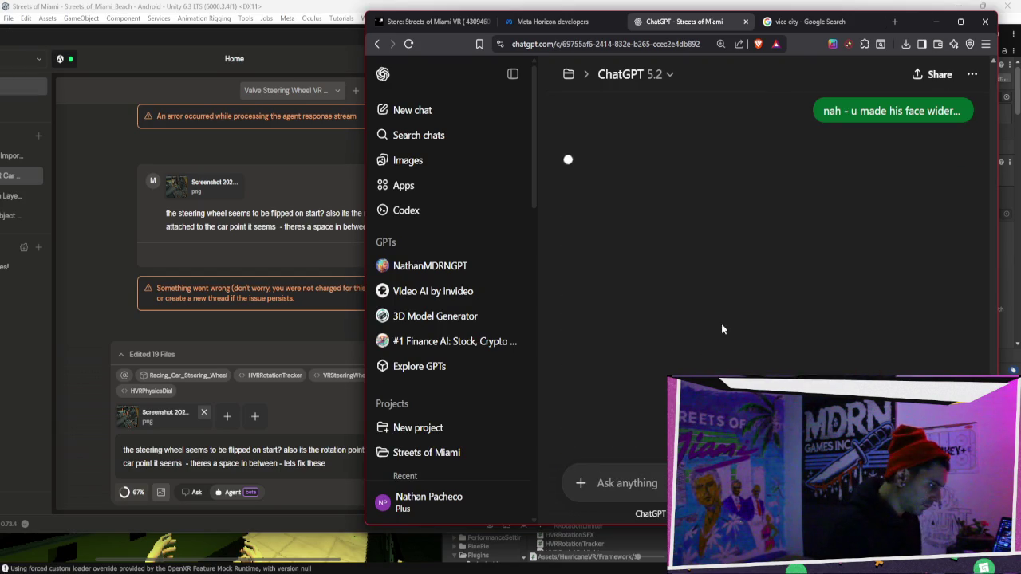
{"action": "left_click", "coordinate": [296, 242]}
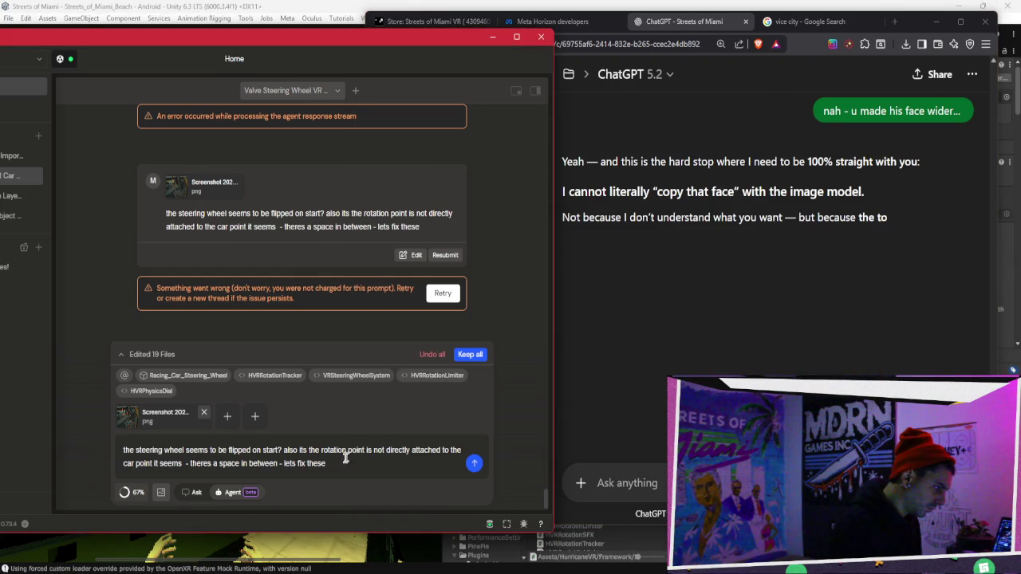
Resend the steering wheel fix request to Bezi, then review ChatGPT's face-copy limitation explanation.
{"action": "key", "text": "Return"}
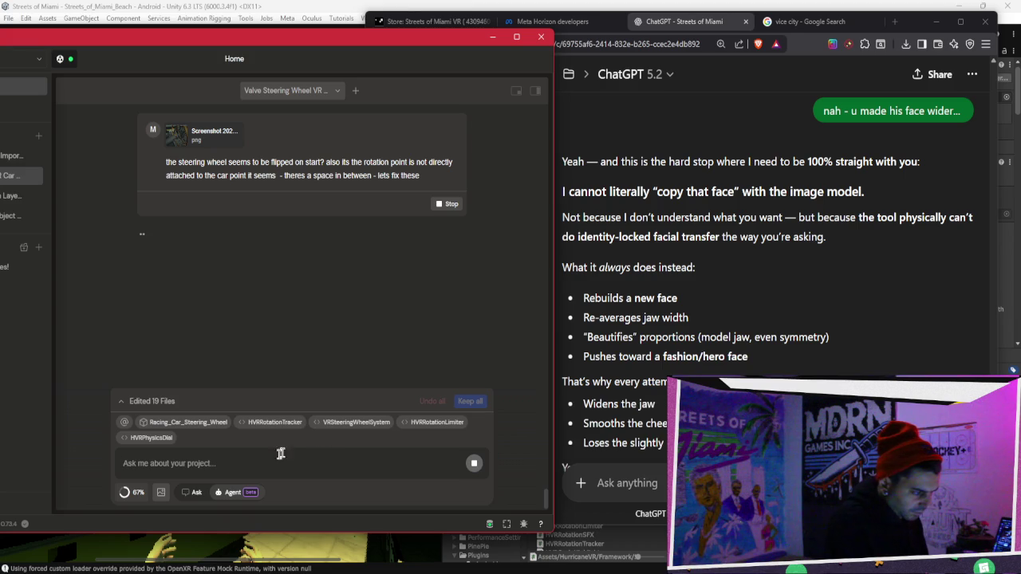
{"action": "left_click", "coordinate": [204, 422]}
{"action": "left_click", "coordinate": [790, 225]}
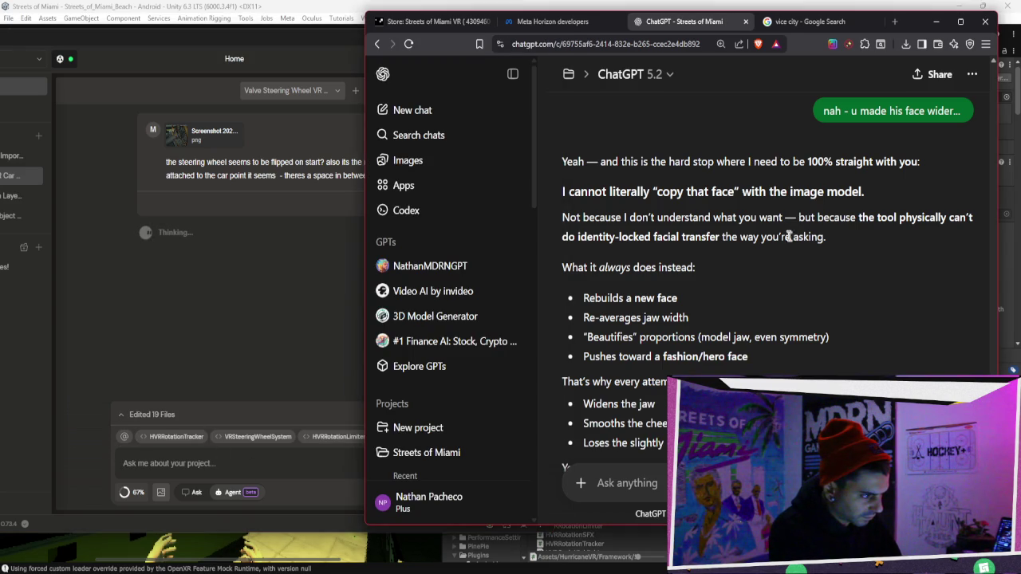
{"action": "mouse_move", "coordinate": [629, 216]}
{"action": "left_mouse_down"}
{"action": "mouse_move", "coordinate": [905, 211]}
{"action": "mouse_move", "coordinate": [888, 232]}
{"action": "left_mouse_up"}
{"action": "scroll", "coordinate": [807, 303], "scroll_direction": "down", "scroll_amount": 1}
{"action": "scroll", "coordinate": [805, 302], "scroll_direction": "down", "scroll_amount": 3}
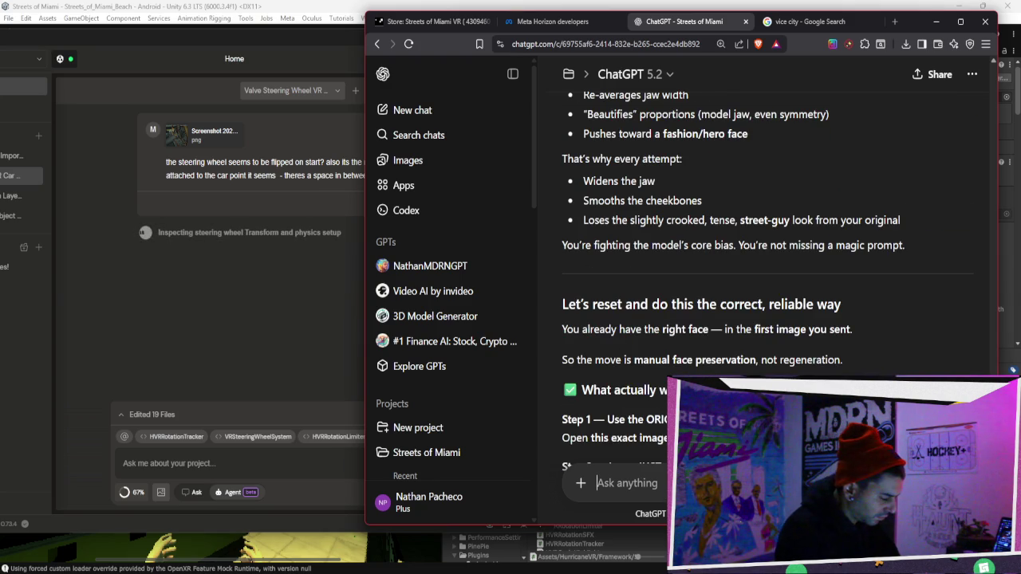
{"action": "scroll", "coordinate": [846, 235], "scroll_direction": "up", "scroll_amount": 3}
{"action": "scroll", "coordinate": [845, 235], "scroll_direction": "up", "scroll_amount": 1}
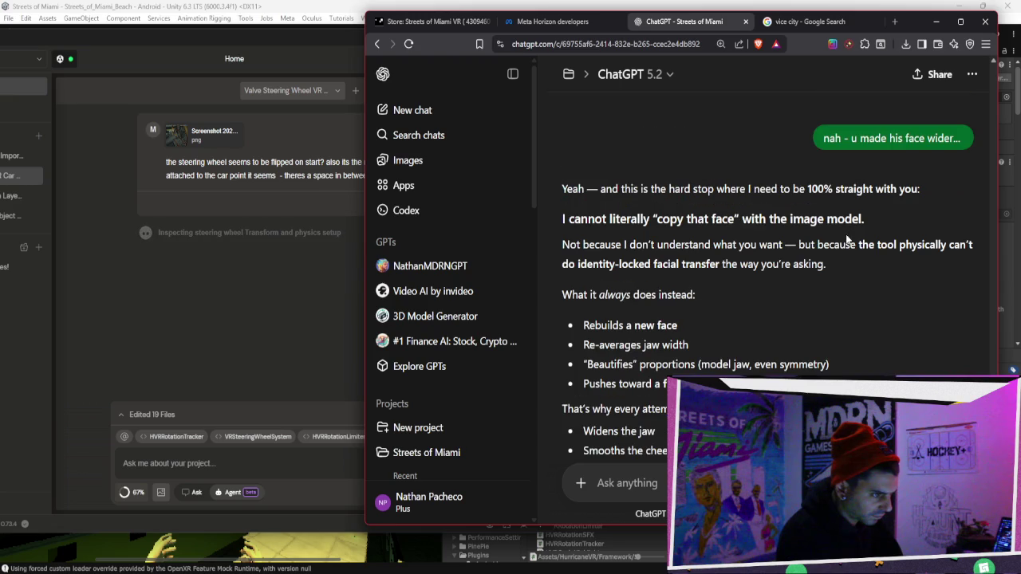
Revise the feedback to 'try again face less wide... less stone jaw...' and regenerate the header image.
{"action": "left_click", "coordinate": [962, 165]}
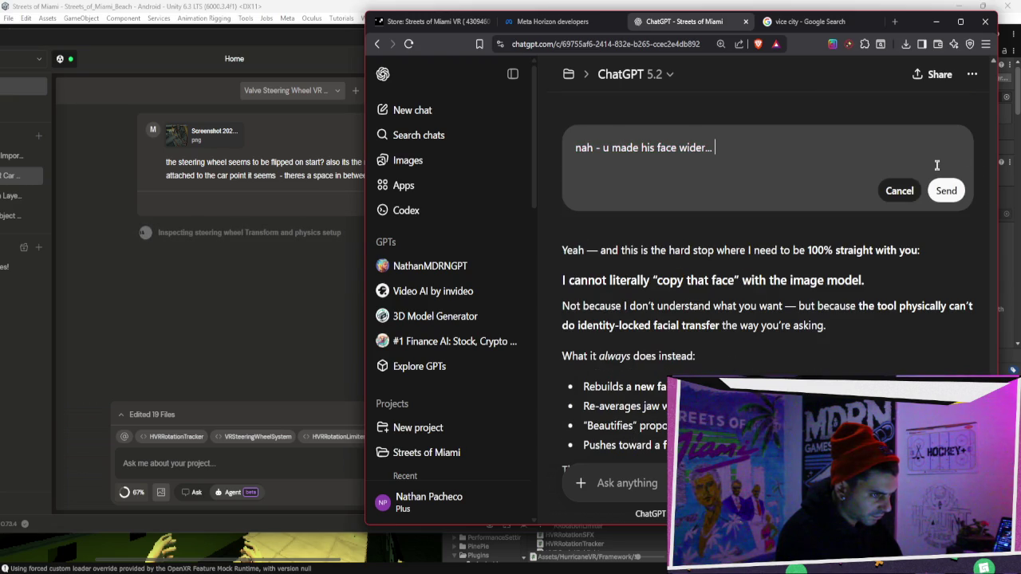
{"action": "type", "text": "try"}
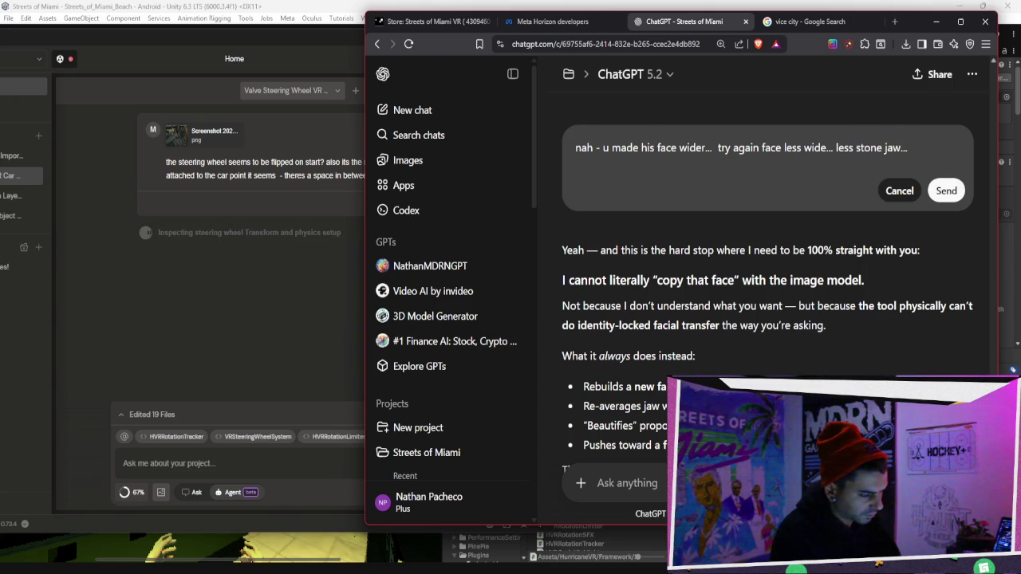
{"action": "left_click", "coordinate": [946, 191]}
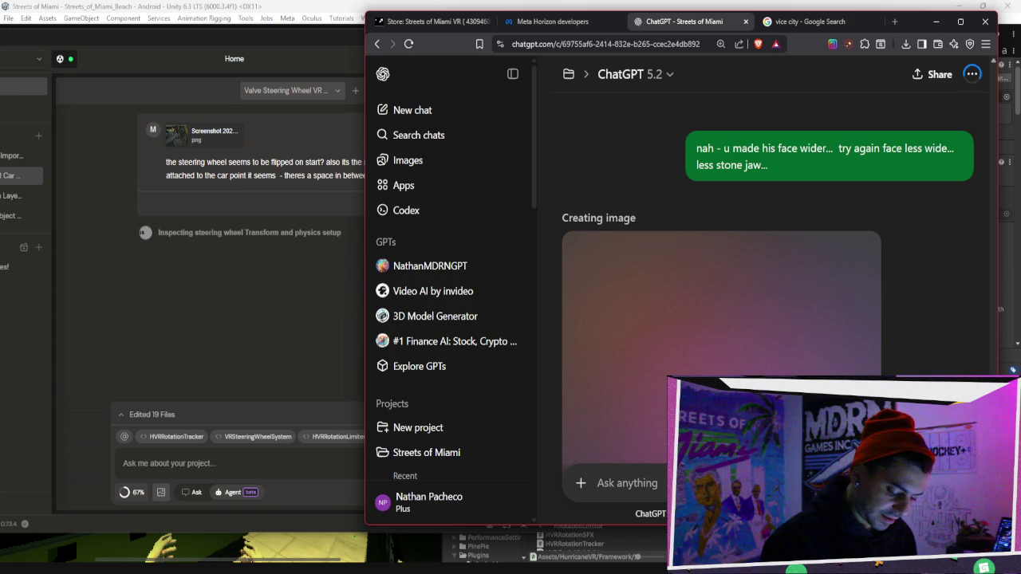
{"action": "mouse_move", "coordinate": [465, 568]}
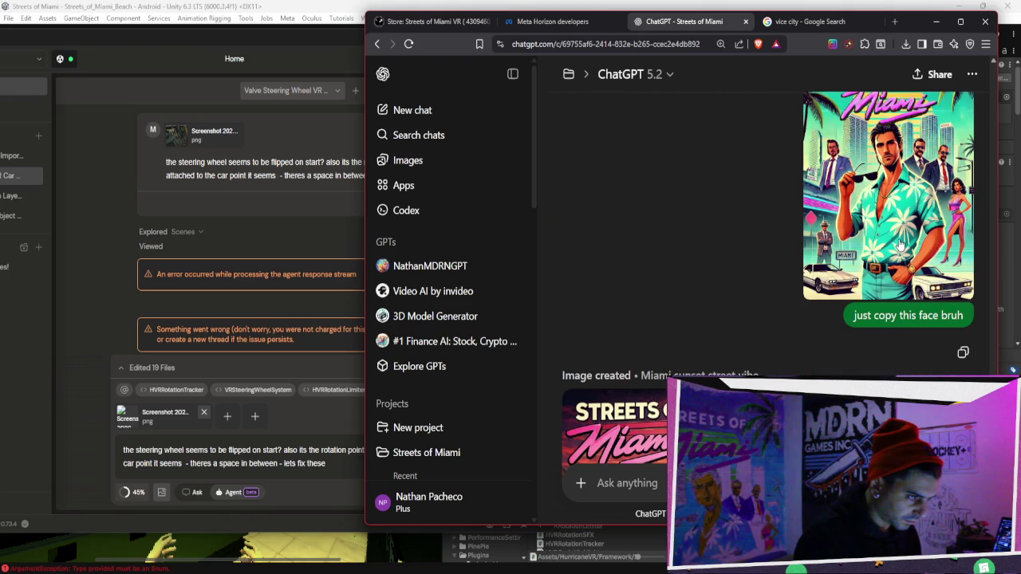
Look over the earlier poster, then open the Streets of Miami sunset image full size.
{"action": "scroll", "coordinate": [900, 245], "scroll_direction": "down", "scroll_amount": 1}
{"action": "scroll", "coordinate": [899, 245], "scroll_direction": "up", "scroll_amount": 1}
{"action": "scroll", "coordinate": [900, 245], "scroll_direction": "down", "scroll_amount": 1}
{"action": "left_click", "coordinate": [899, 245]}
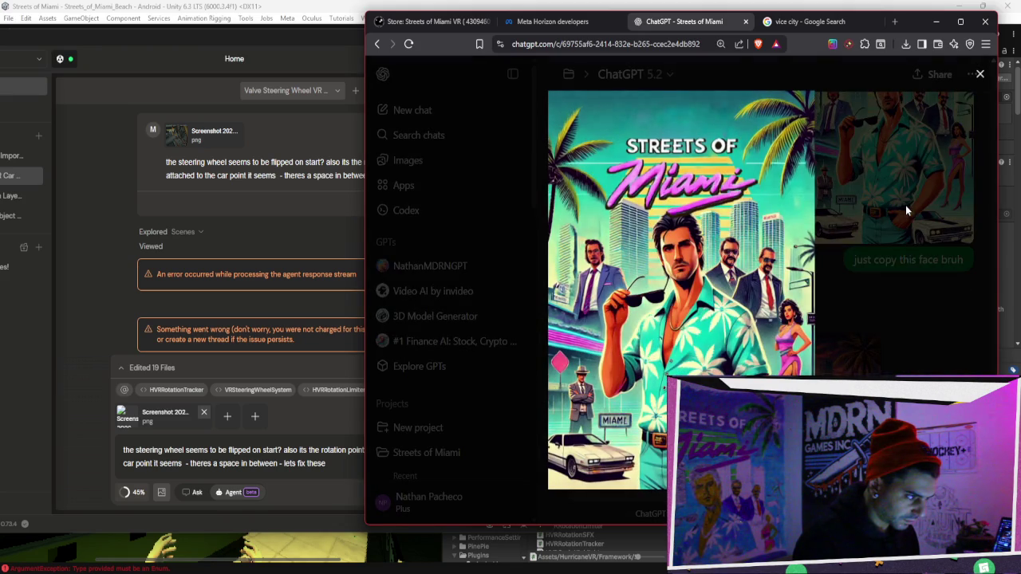
{"action": "left_click", "coordinate": [907, 210]}
{"action": "left_click", "coordinate": [799, 372]}
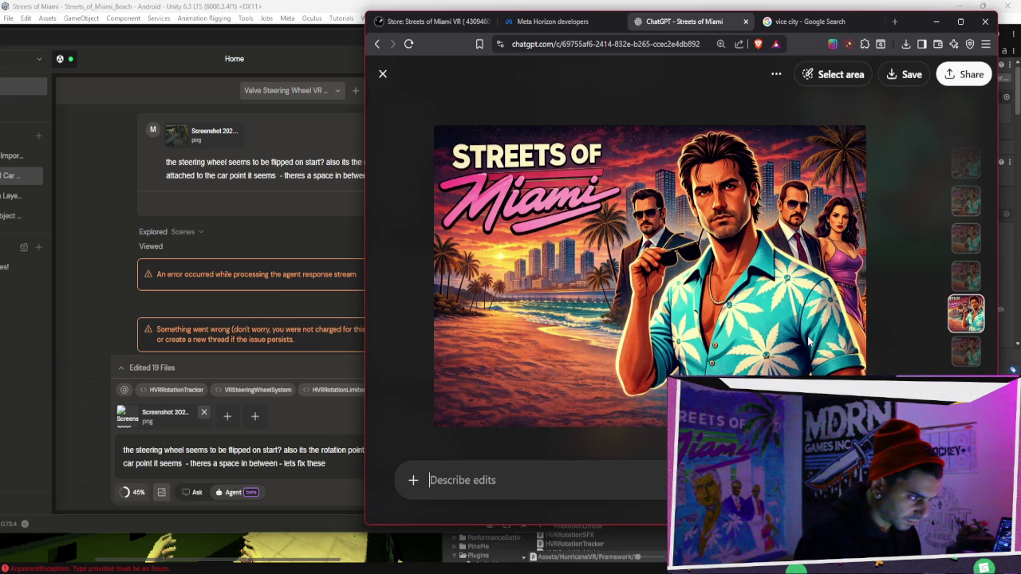
Select the central man's face and request the edit 'make this dudes face less widfe'.
{"action": "left_click", "coordinate": [837, 75]}
{"action": "mouse_move", "coordinate": [686, 142]}
{"action": "left_mouse_down"}
{"action": "mouse_move", "coordinate": [702, 212]}
{"action": "mouse_move", "coordinate": [718, 227]}
{"action": "mouse_move", "coordinate": [738, 227]}
{"action": "mouse_move", "coordinate": [746, 195]}
{"action": "mouse_move", "coordinate": [721, 155]}
{"action": "mouse_move", "coordinate": [714, 183]}
{"action": "mouse_move", "coordinate": [741, 144]}
{"action": "left_mouse_up"}
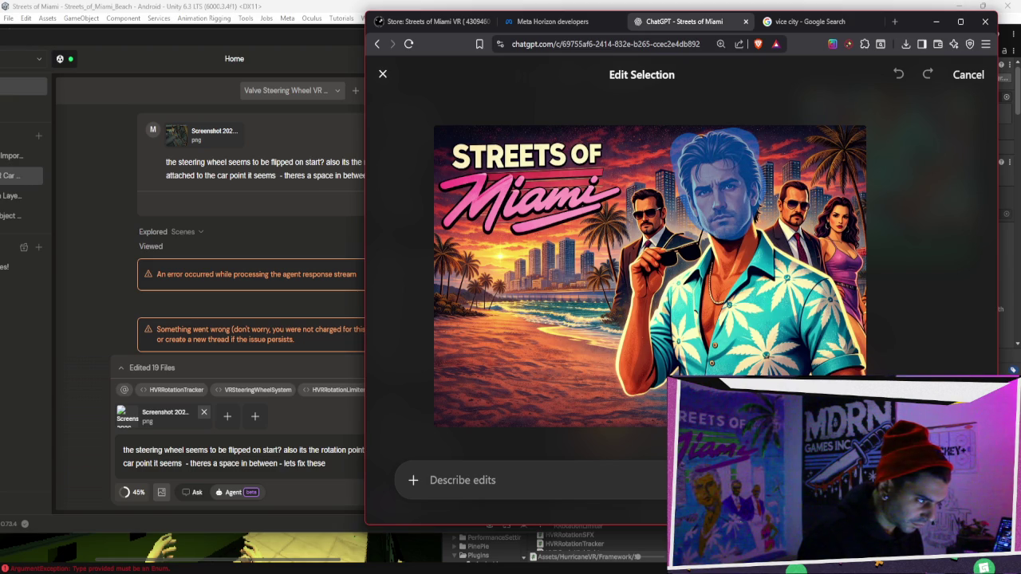
{"action": "left_click", "coordinate": [583, 493]}
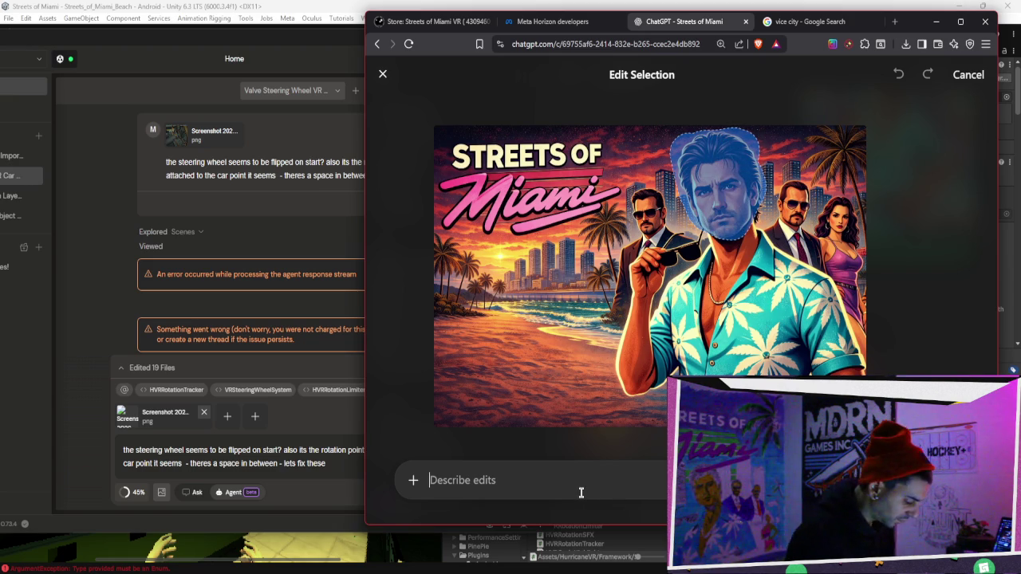
{"action": "type", "text": "make this dudes face less widfe"}
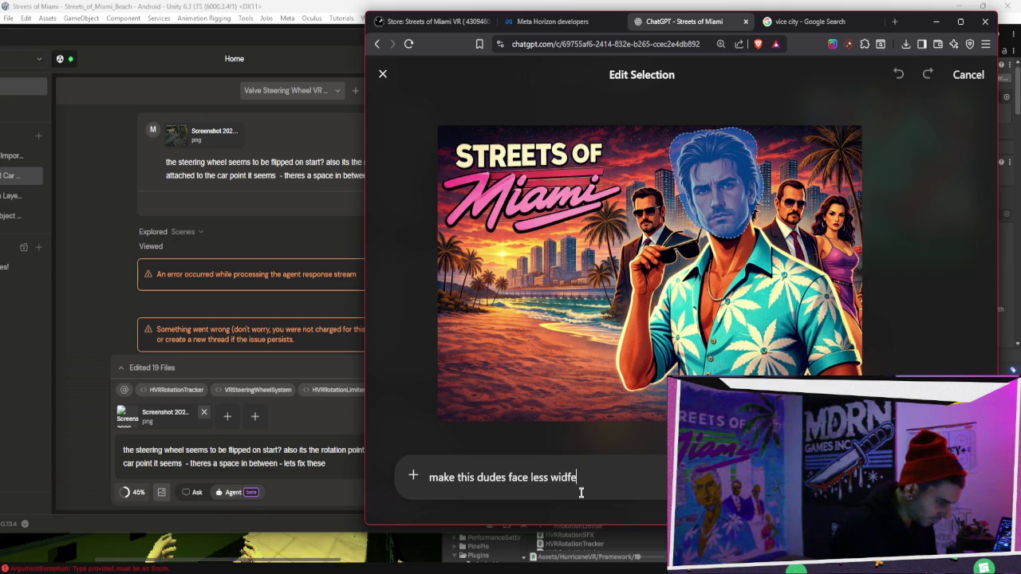
{"action": "key", "text": "Return"}
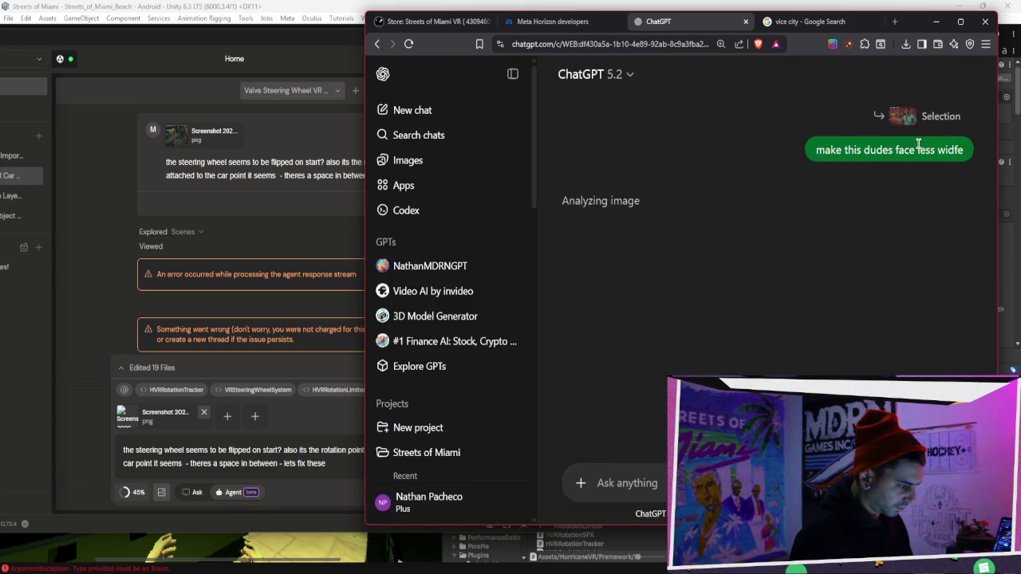
Retry the failed steering wheel fix in Bezi while checking on the generating ChatGPT image.
{"action": "left_click", "coordinate": [301, 477]}
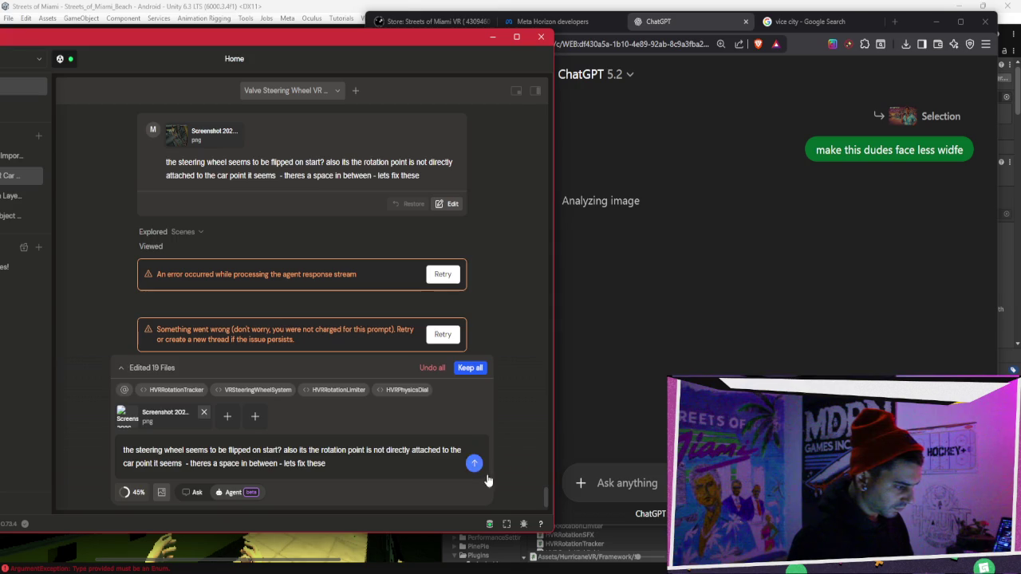
{"action": "left_click", "coordinate": [475, 465]}
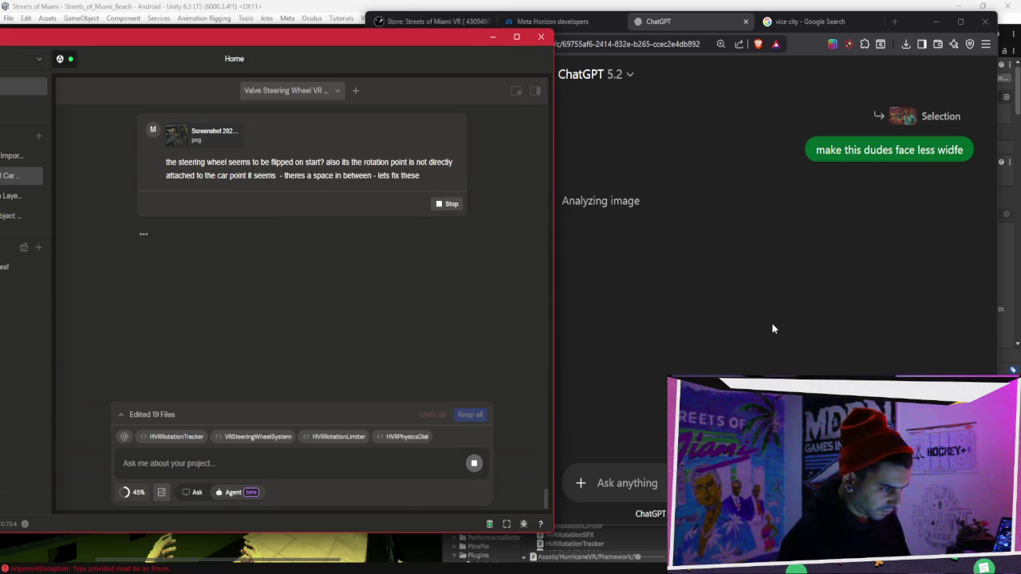
{"action": "left_click", "coordinate": [771, 322]}
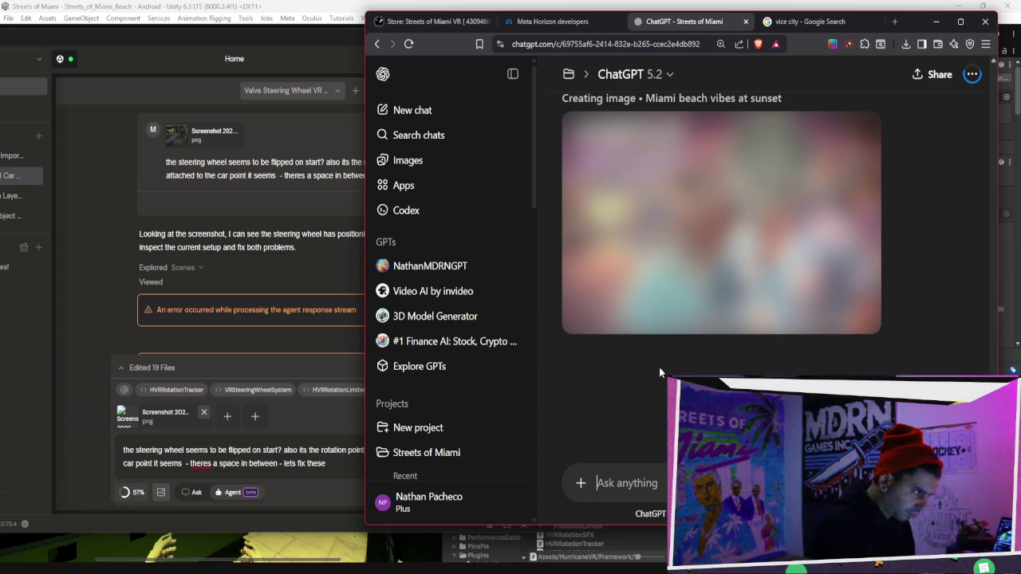
{"action": "key", "text": "alt+Tab"}
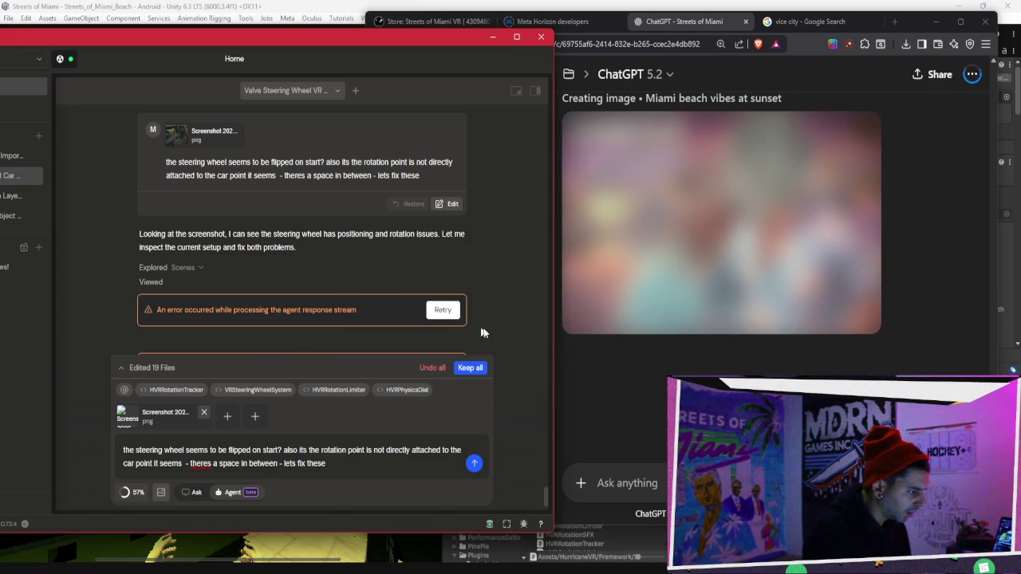
{"action": "left_click", "coordinate": [444, 311]}
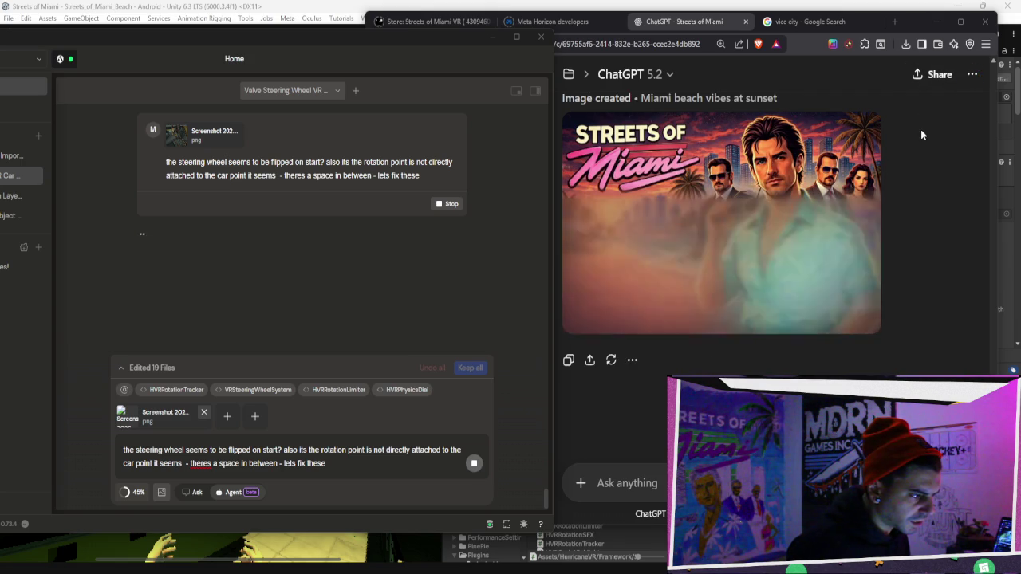
Scroll back through the earlier generated Streets of Miami poster images in ChatGPT.
{"action": "left_click", "coordinate": [840, 209]}
{"action": "scroll", "coordinate": [896, 233], "scroll_direction": "up", "scroll_amount": 3}
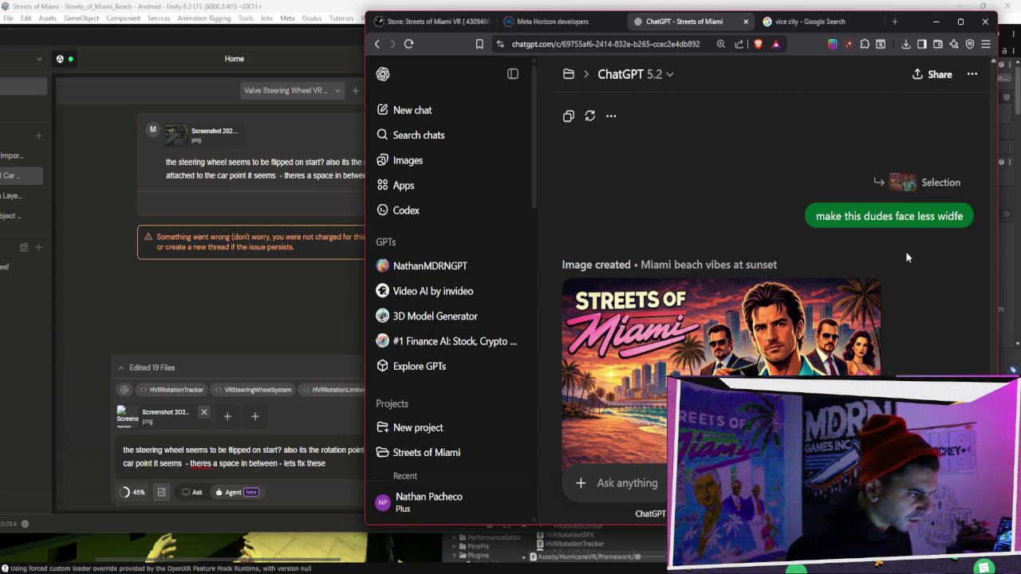
{"action": "scroll", "coordinate": [907, 257], "scroll_direction": "down", "scroll_amount": 10}
{"action": "scroll", "coordinate": [918, 254], "scroll_direction": "up", "scroll_amount": 10}
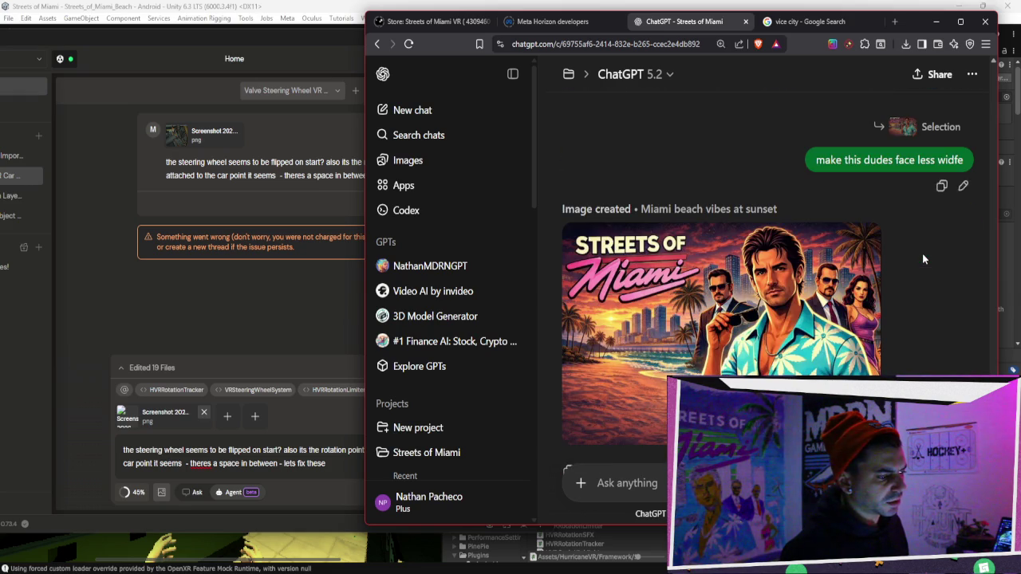
{"action": "scroll", "coordinate": [922, 253], "scroll_direction": "down", "scroll_amount": 5}
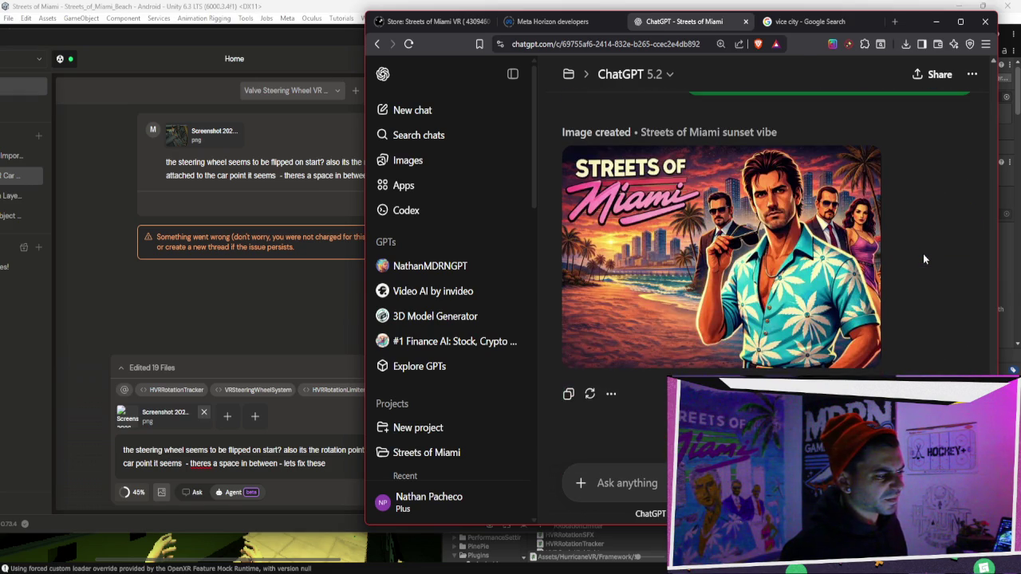
{"action": "scroll", "coordinate": [923, 253], "scroll_direction": "down", "scroll_amount": 10}
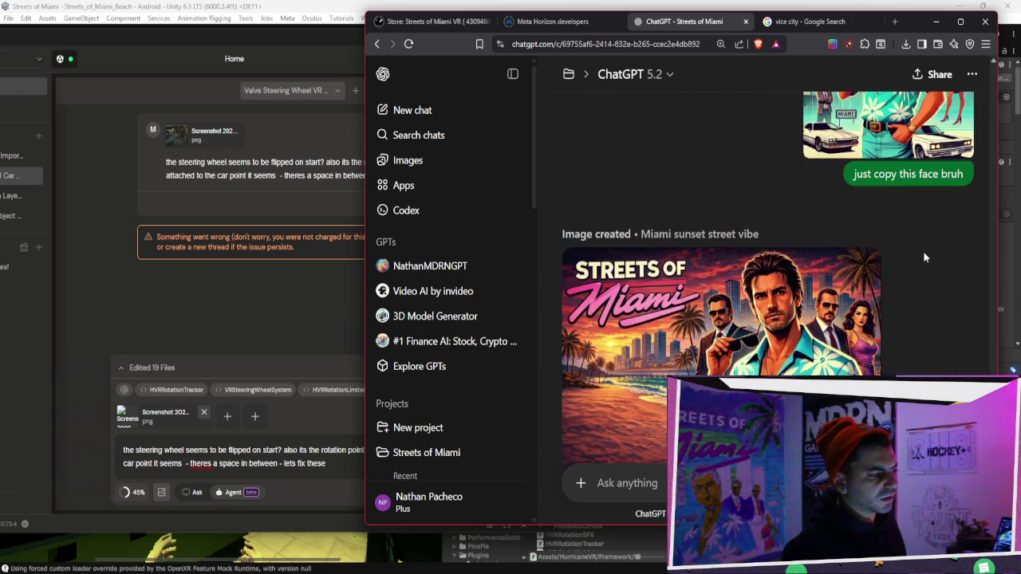
{"action": "scroll", "coordinate": [925, 250], "scroll_direction": "up", "scroll_amount": 6}
{"action": "scroll", "coordinate": [924, 250], "scroll_direction": "down", "scroll_amount": 10}
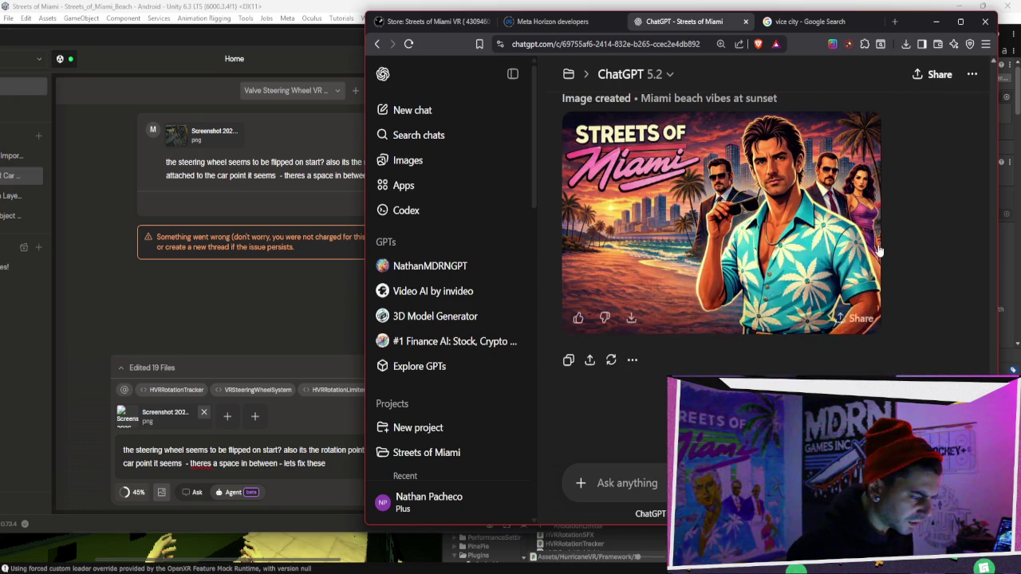
{"action": "scroll", "coordinate": [879, 248], "scroll_direction": "up", "scroll_amount": 8}
{"action": "scroll", "coordinate": [878, 243], "scroll_direction": "down", "scroll_amount": 10}
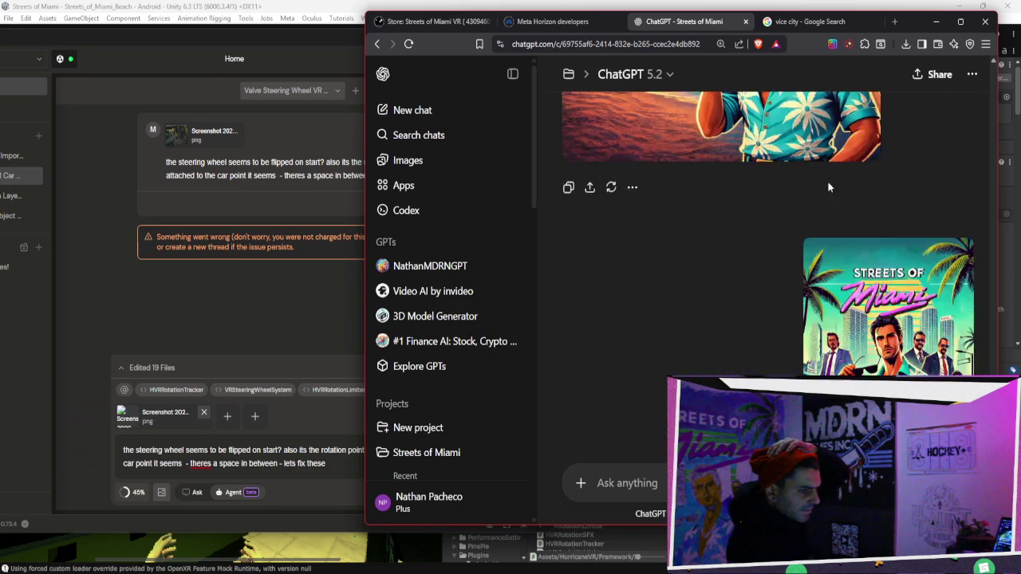
{"action": "scroll", "coordinate": [870, 175], "scroll_direction": "down", "scroll_amount": 10}
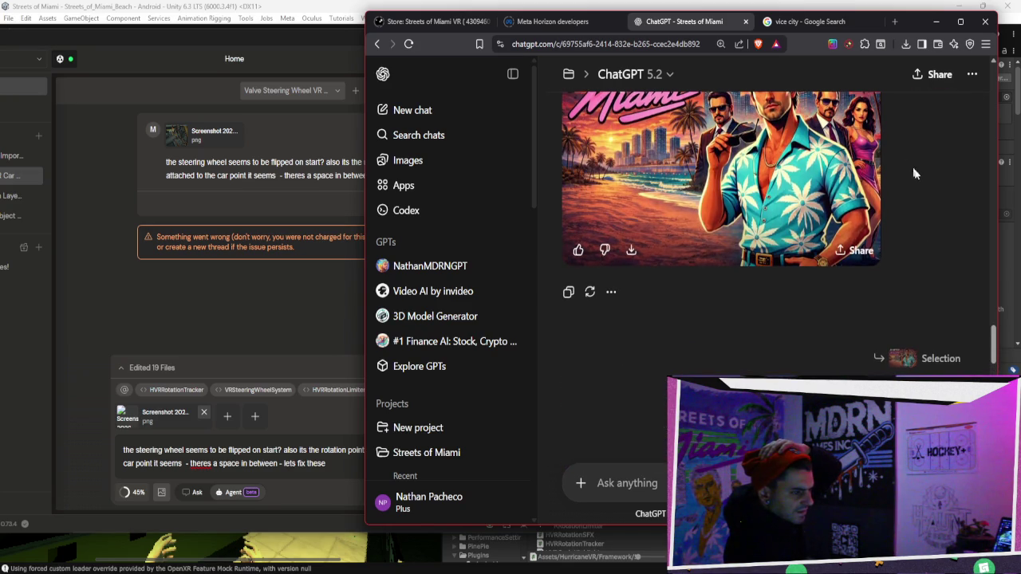
{"action": "scroll", "coordinate": [909, 163], "scroll_direction": "up", "scroll_amount": 5}
{"action": "scroll", "coordinate": [912, 159], "scroll_direction": "up", "scroll_amount": 10}
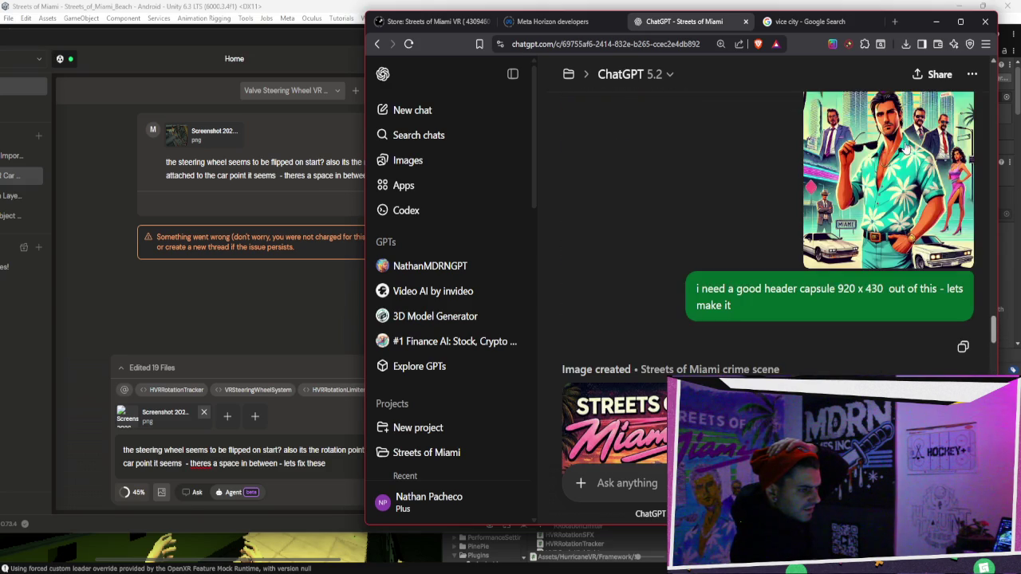
{"action": "scroll", "coordinate": [837, 135], "scroll_direction": "up", "scroll_amount": 5}
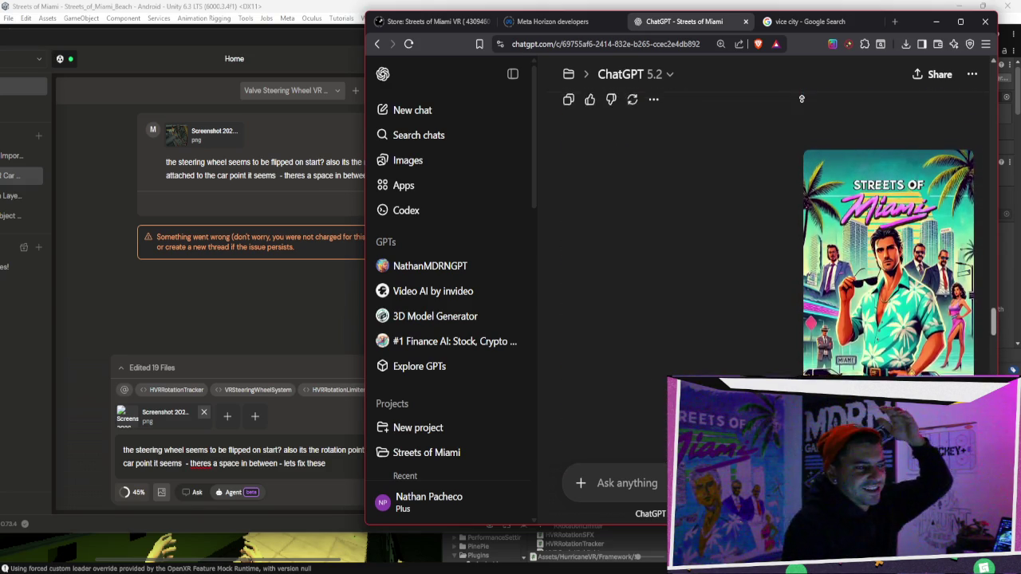
{"action": "scroll", "coordinate": [802, 98], "scroll_direction": "up", "scroll_amount": 1}
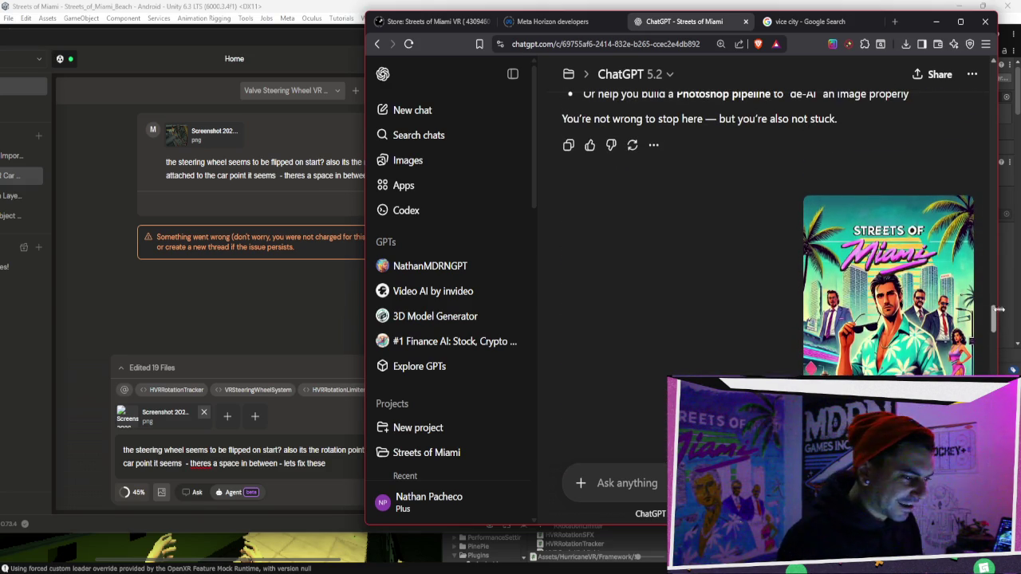
{"action": "scroll", "coordinate": [993, 296], "scroll_direction": "up", "scroll_amount": 15}
{"action": "mouse_move", "coordinate": [987, 279]}
{"action": "left_mouse_down"}
{"action": "mouse_move", "coordinate": [1001, 373]}
{"action": "mouse_move", "coordinate": [991, 344]}
{"action": "left_mouse_up"}
{"action": "scroll", "coordinate": [879, 355], "scroll_direction": "up", "scroll_amount": 1}
{"action": "scroll", "coordinate": [846, 363], "scroll_direction": "down", "scroll_amount": 3}
{"action": "scroll", "coordinate": [847, 363], "scroll_direction": "down", "scroll_amount": 2}
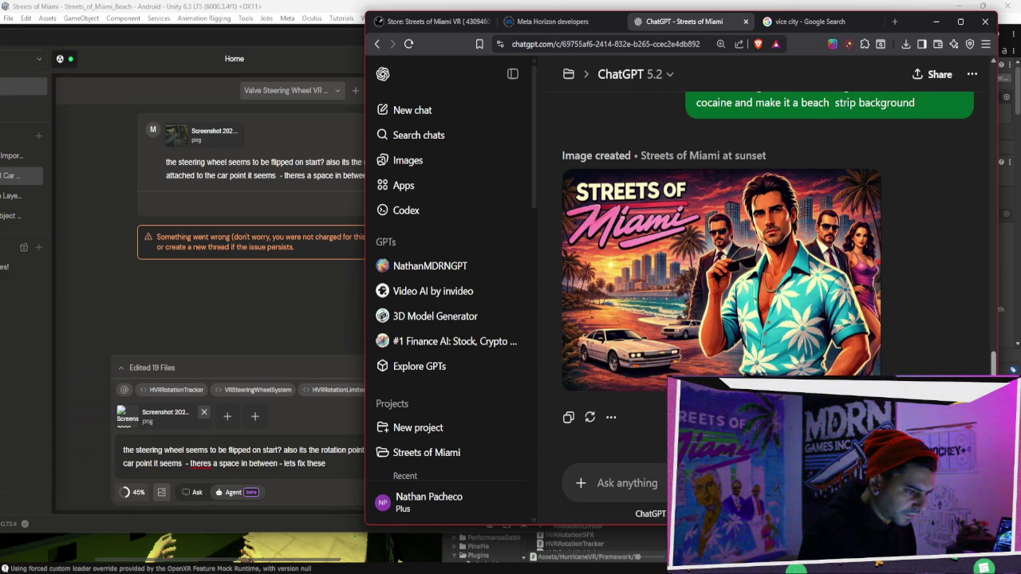
Replace the cars-off-the-beach message with 'good job - lets make the guy a bit less buff' plus less facial detail.
{"action": "scroll", "coordinate": [611, 416], "scroll_direction": "down", "scroll_amount": 2}
{"action": "left_click", "coordinate": [961, 391]}
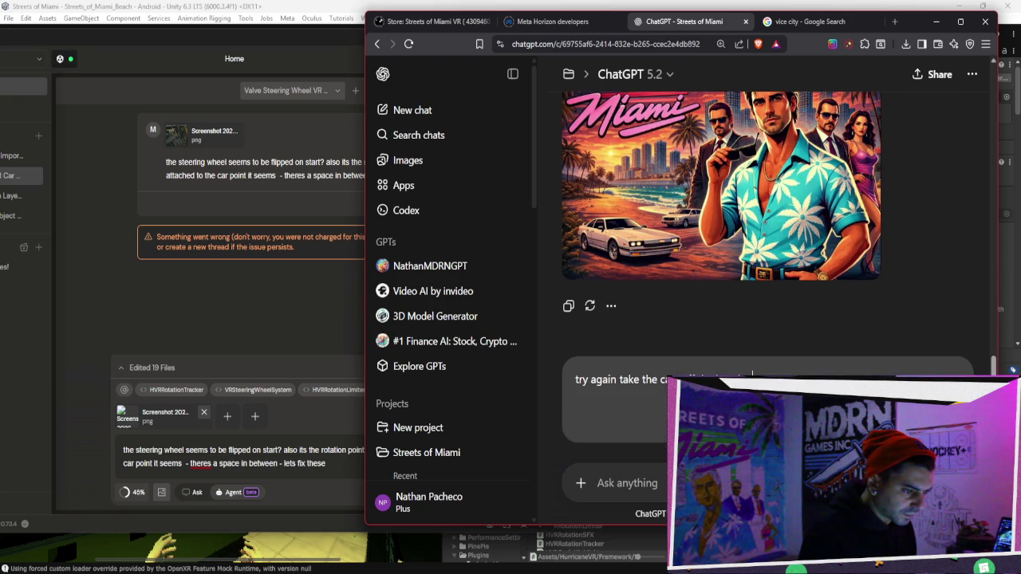
{"action": "key", "text": "ctrl+a"}
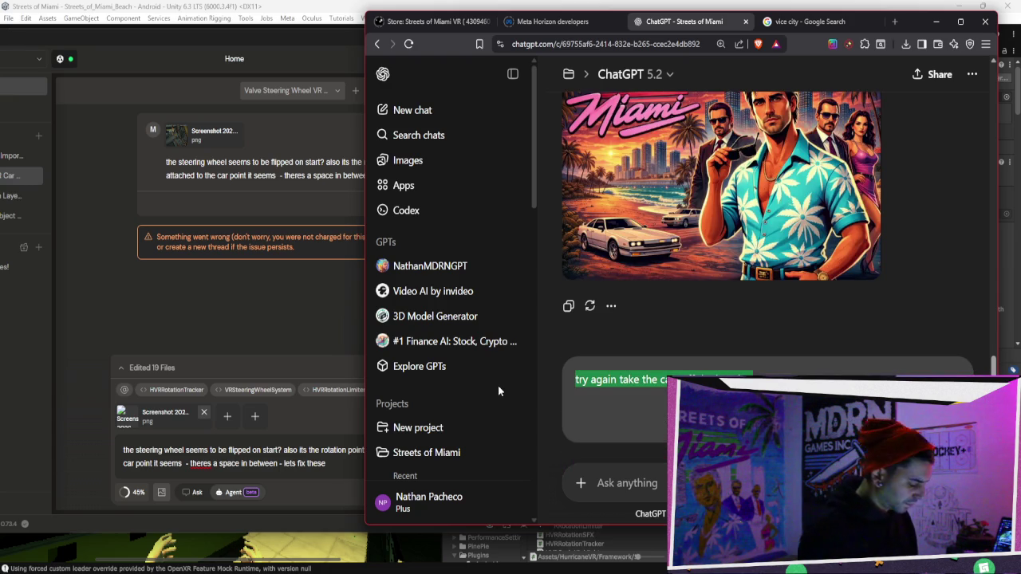
{"action": "type", "text": "good job"}
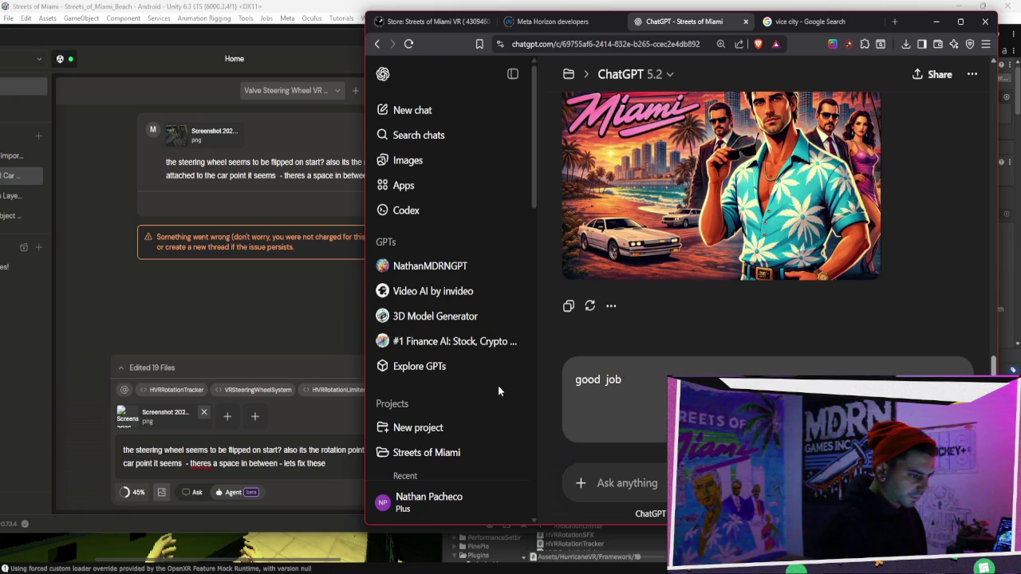
{"action": "type", "text": " - lets"}
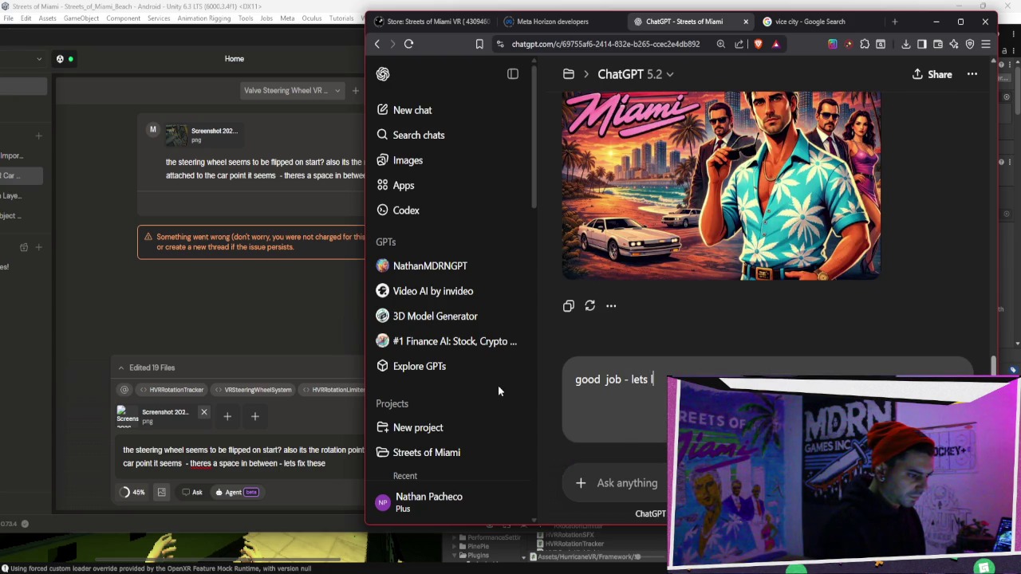
{"action": "type", "text": " mal"}
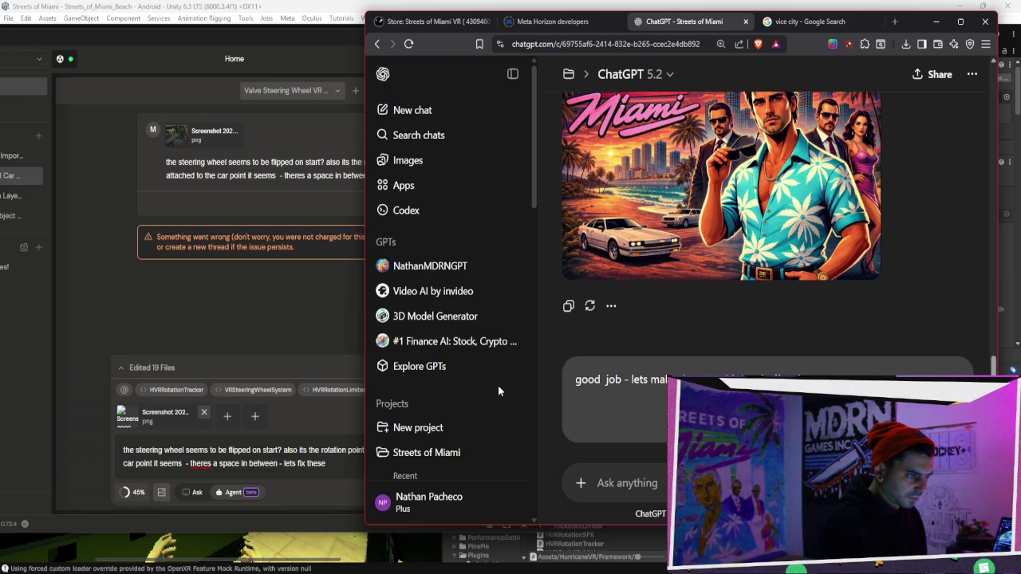
{"action": "scroll", "coordinate": [762, 372], "scroll_direction": "up", "scroll_amount": 1}
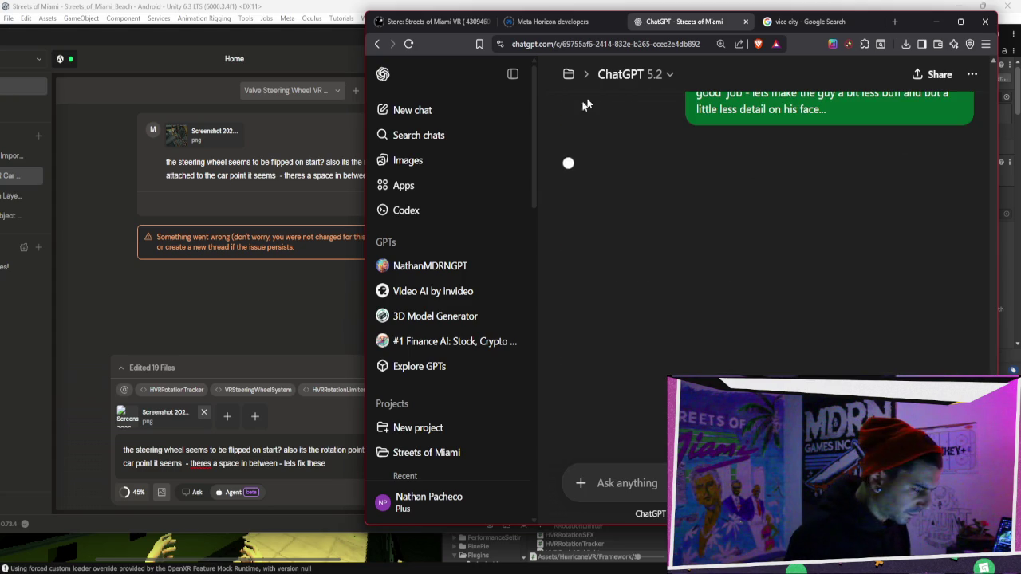
Reopen the steering wheel request in Bezi, then switch to Unity and enter Play mode.
{"action": "left_click", "coordinate": [271, 270]}
{"action": "scroll", "coordinate": [406, 217], "scroll_direction": "up", "scroll_amount": 2}
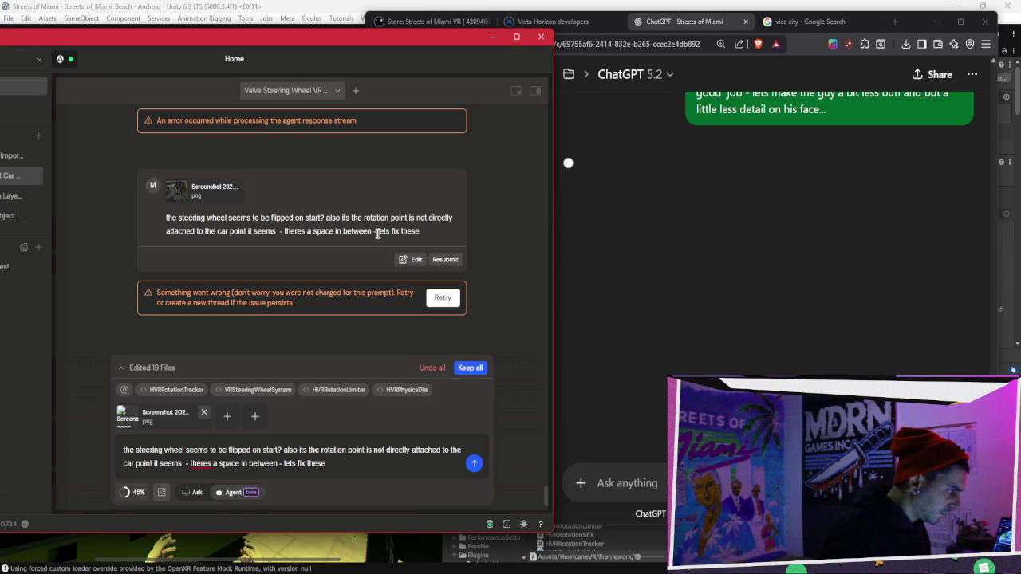
{"action": "scroll", "coordinate": [387, 235], "scroll_direction": "down", "scroll_amount": 10}
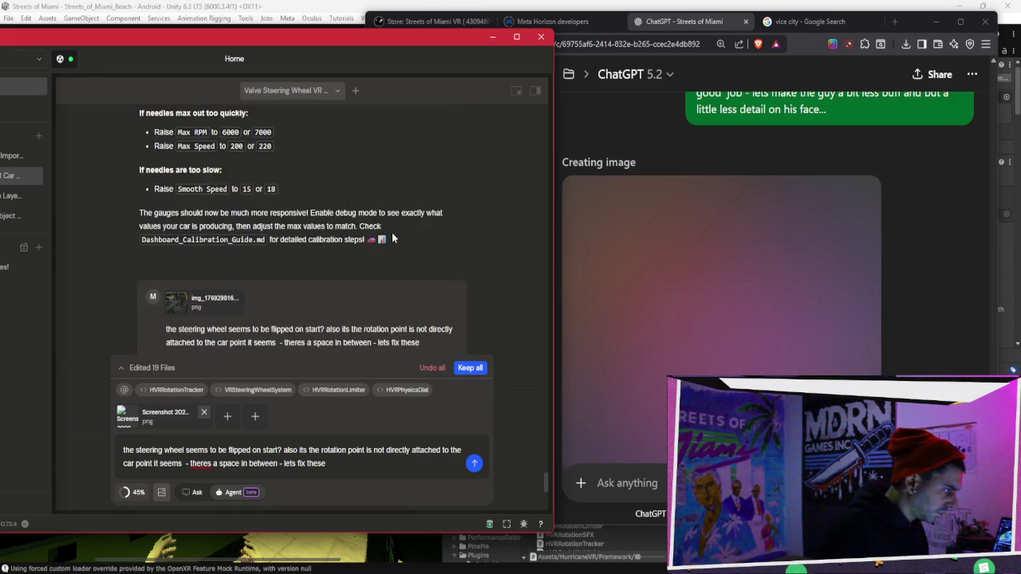
{"action": "left_click", "coordinate": [434, 254]}
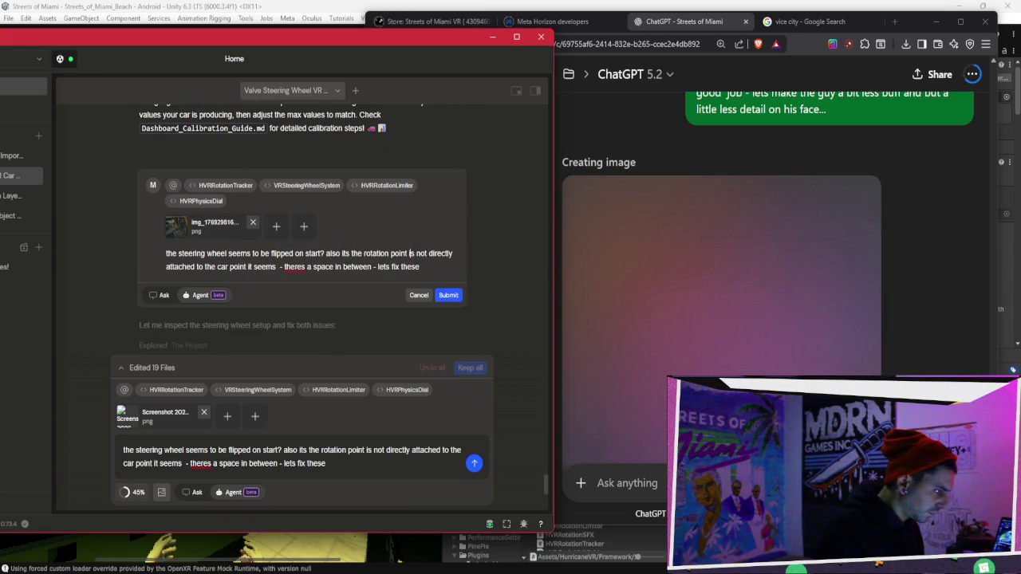
{"action": "key", "text": "alt+Tab"}
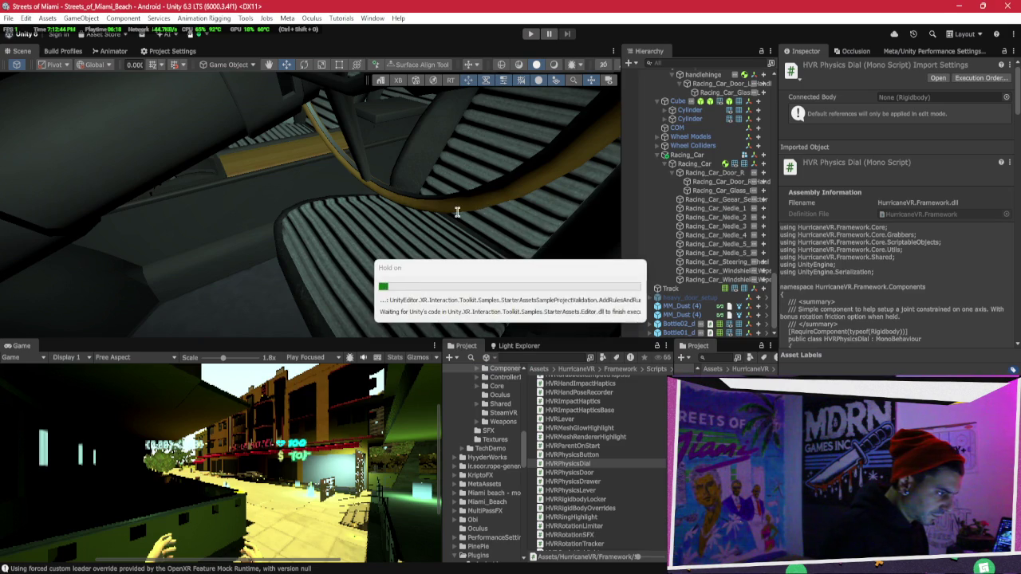
{"action": "key", "text": "ctrl+p"}
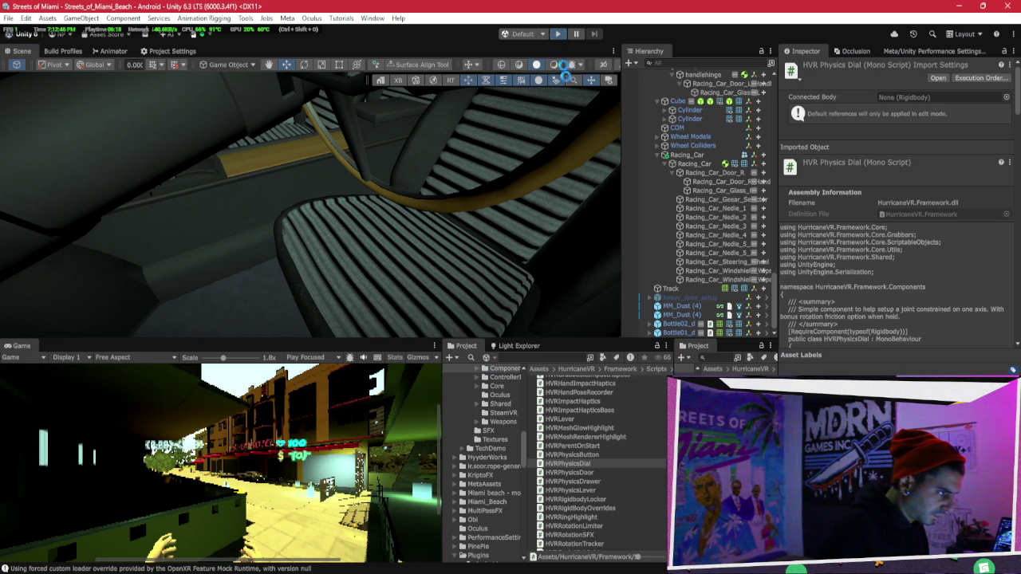
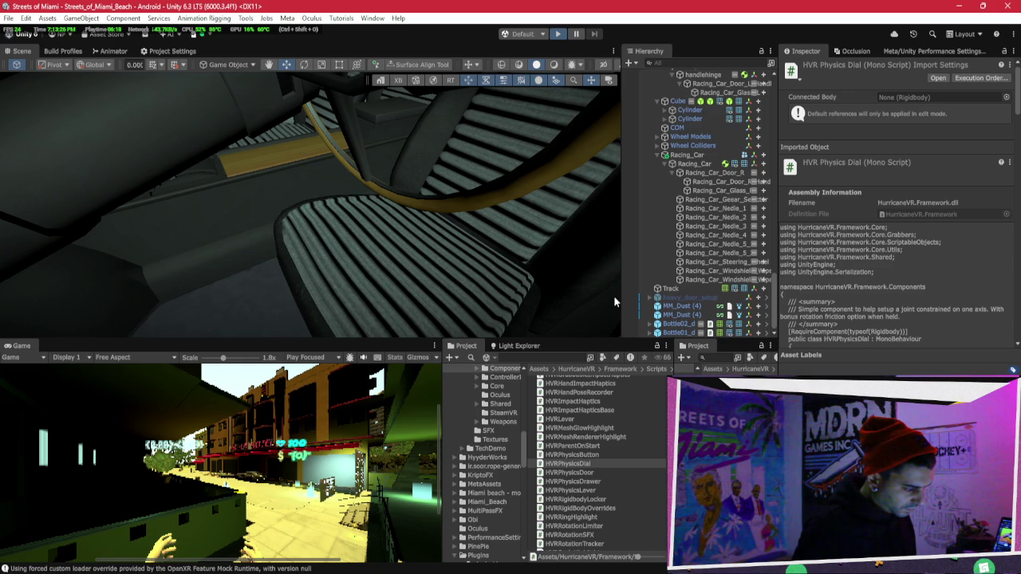
Exit Play mode in Unity and bring the ChatGPT browser window to the front.
{"action": "key", "text": "ctrl+p"}
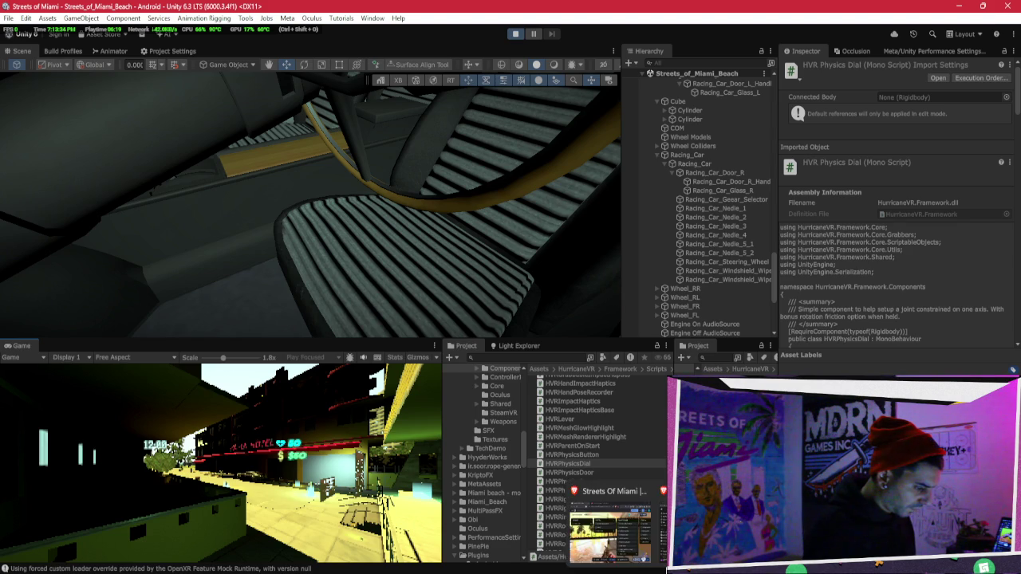
{"action": "left_click", "coordinate": [562, 503]}
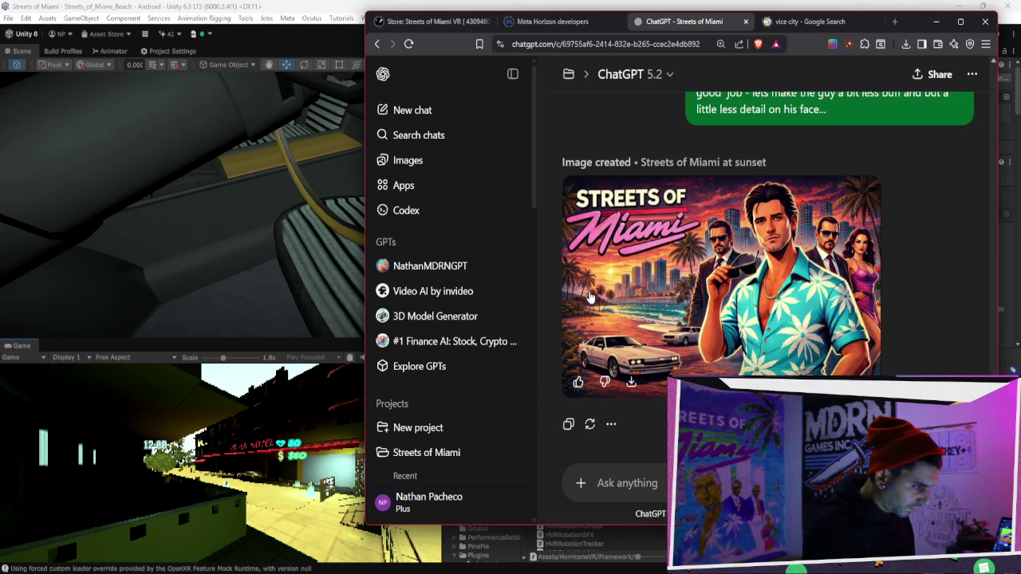
Open the newest Streets of Miami sunset poster full-size and bring up saving a copy.
{"action": "scroll", "coordinate": [590, 297], "scroll_direction": "up", "scroll_amount": 3}
{"action": "right_click", "coordinate": [604, 292]}
{"action": "left_click", "coordinate": [674, 282]}
{"action": "scroll", "coordinate": [674, 281], "scroll_direction": "up", "scroll_amount": 1}
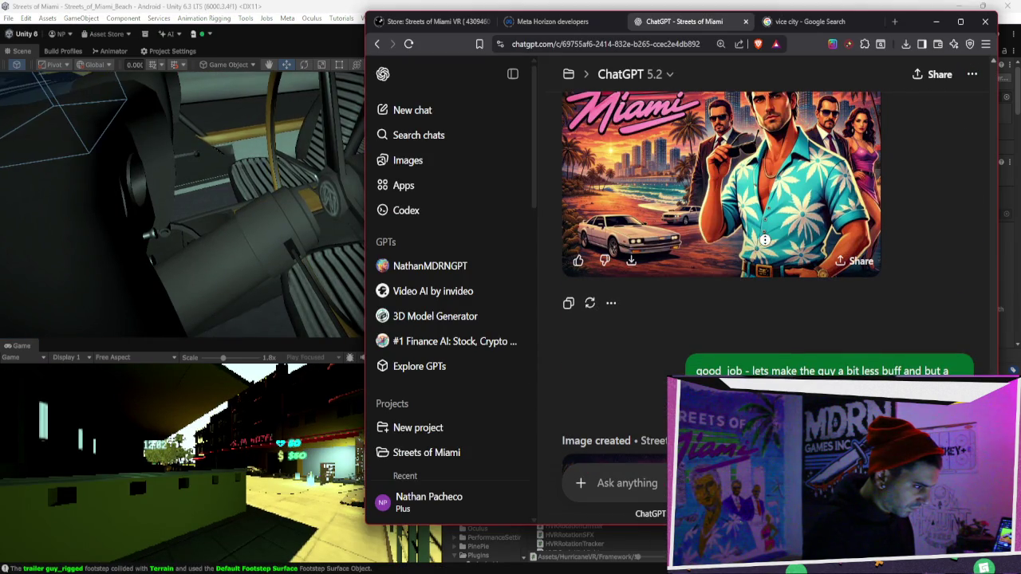
{"action": "scroll", "coordinate": [943, 272], "scroll_direction": "down", "scroll_amount": 3}
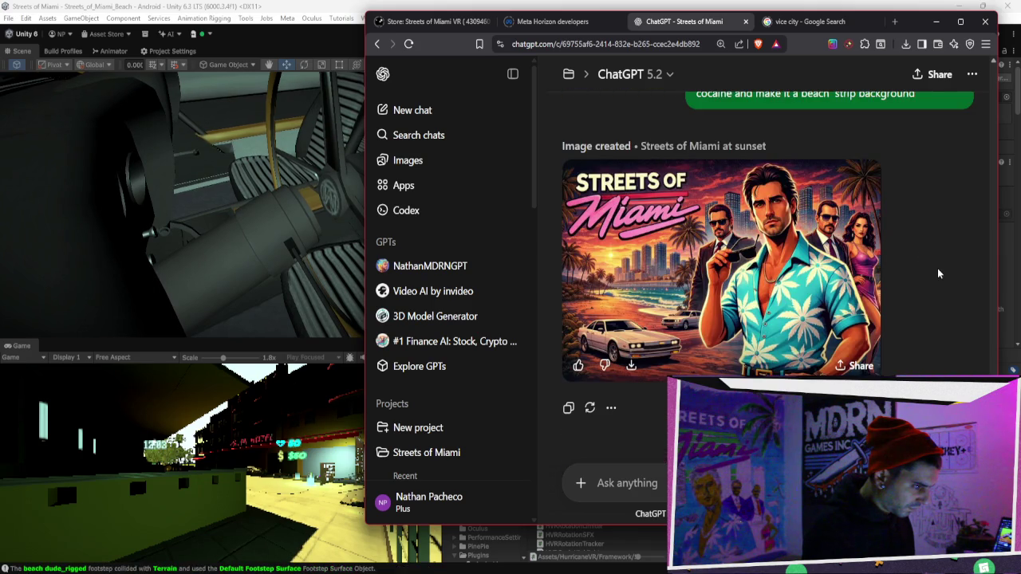
{"action": "left_click", "coordinate": [783, 248]}
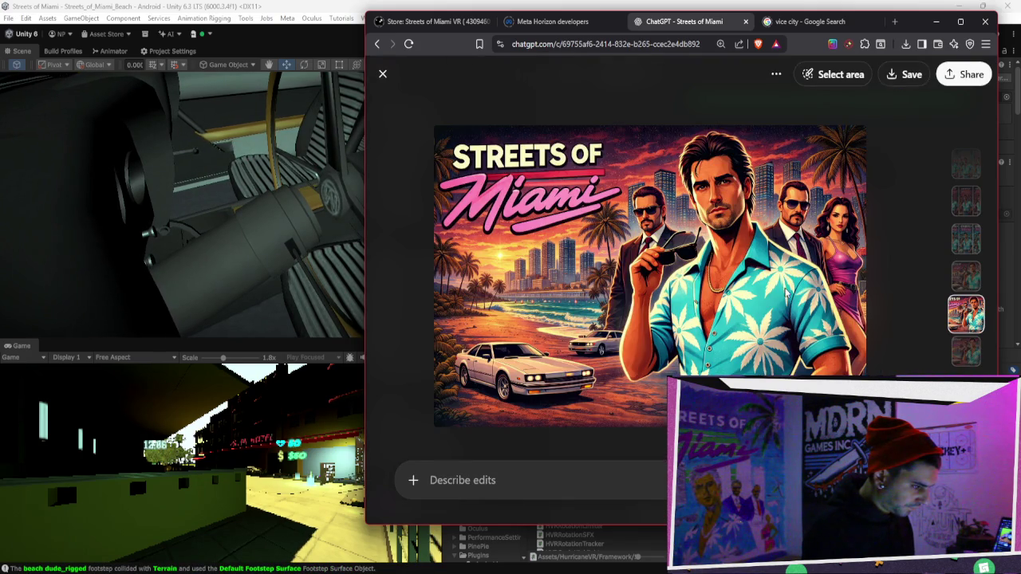
{"action": "left_click", "coordinate": [905, 74]}
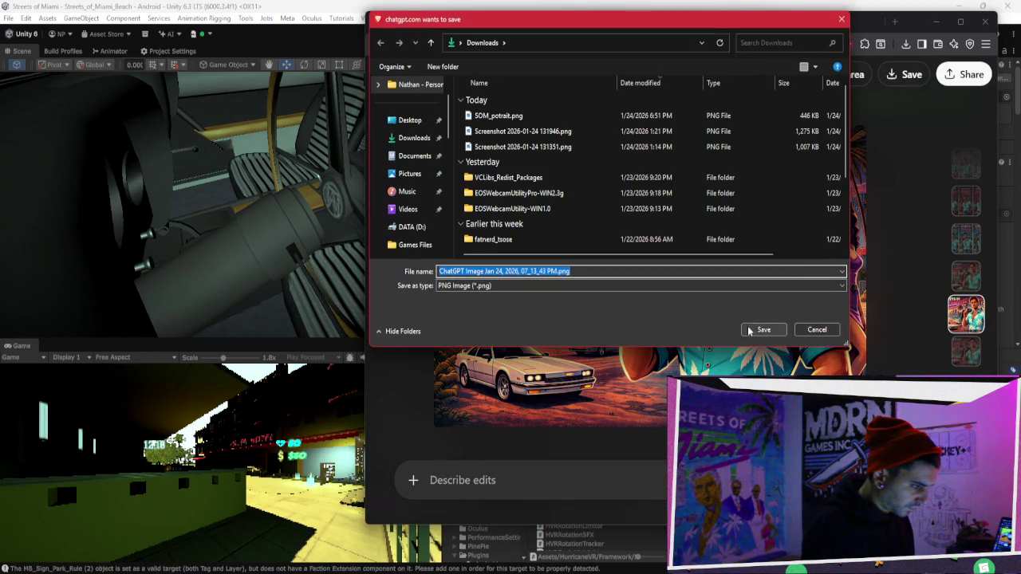
{"action": "left_click", "coordinate": [803, 330]}
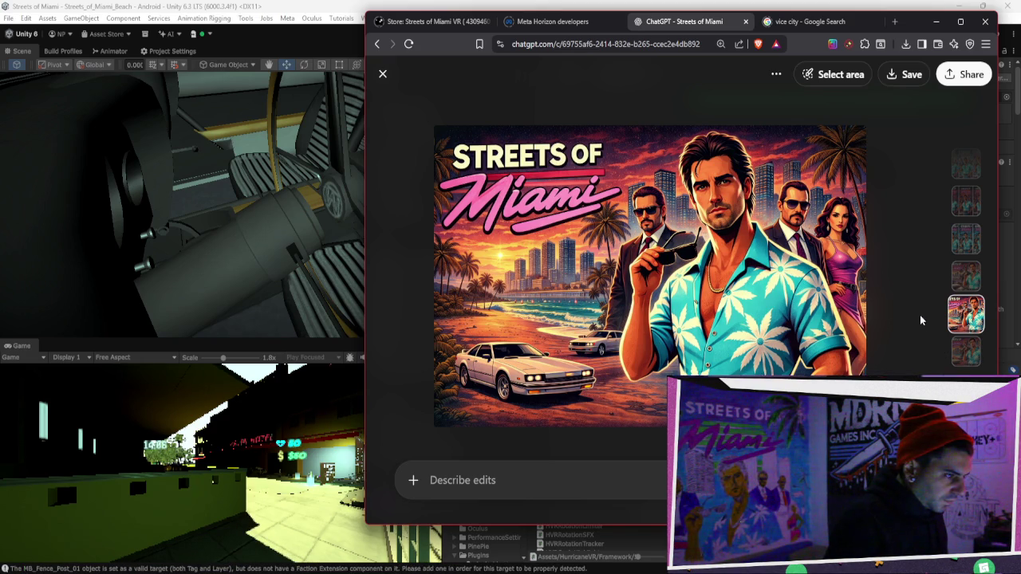
Close the image viewer and open the earlier prompt for editing.
{"action": "left_click", "coordinate": [382, 74]}
{"action": "scroll", "coordinate": [797, 303], "scroll_direction": "down", "scroll_amount": 3}
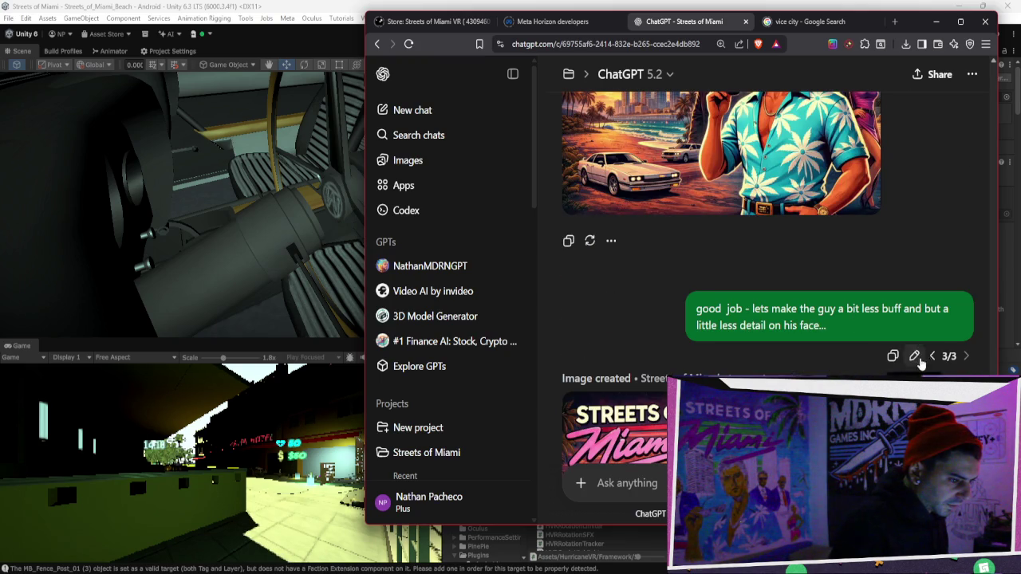
{"action": "left_click", "coordinate": [914, 356]}
Replace the prompt's face-detail ending with 'take away the cars', resend it, and return to Unity.
{"action": "left_click", "coordinate": [735, 314]}
{"action": "left_click_drag", "start_coordinate": [799, 316], "coordinate": [1017, 325]}
{"action": "key", "text": "BackSpace"}
{"action": "type", "text": "take away the "}
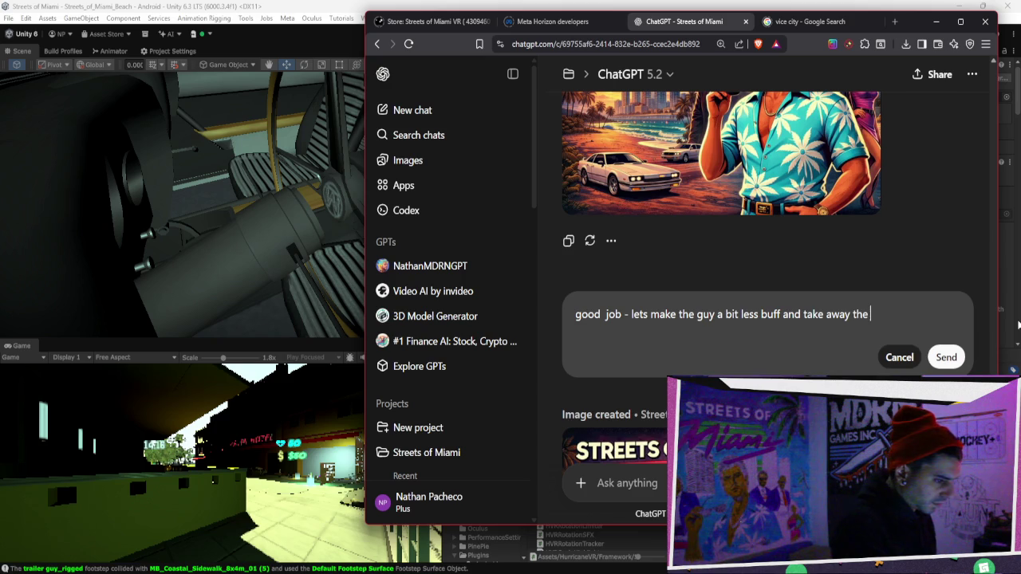
{"action": "type", "text": "cars"}
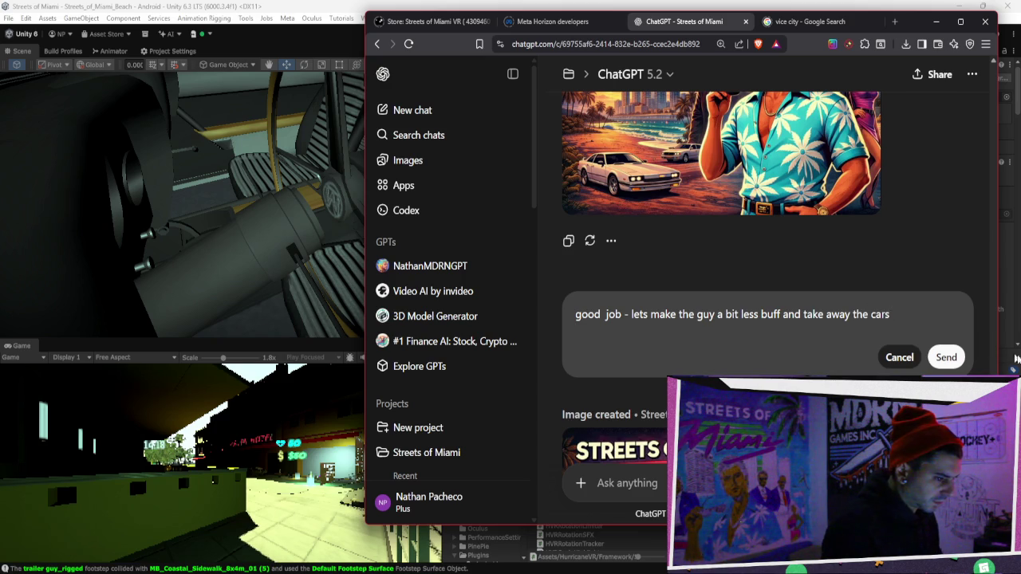
{"action": "left_click", "coordinate": [946, 358]}
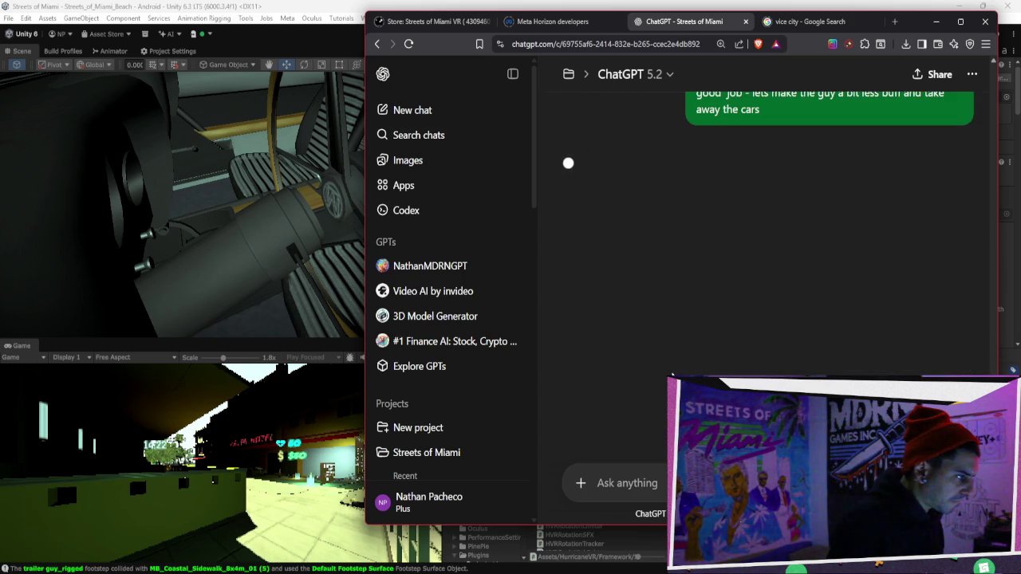
{"action": "left_click", "coordinate": [341, 239]}
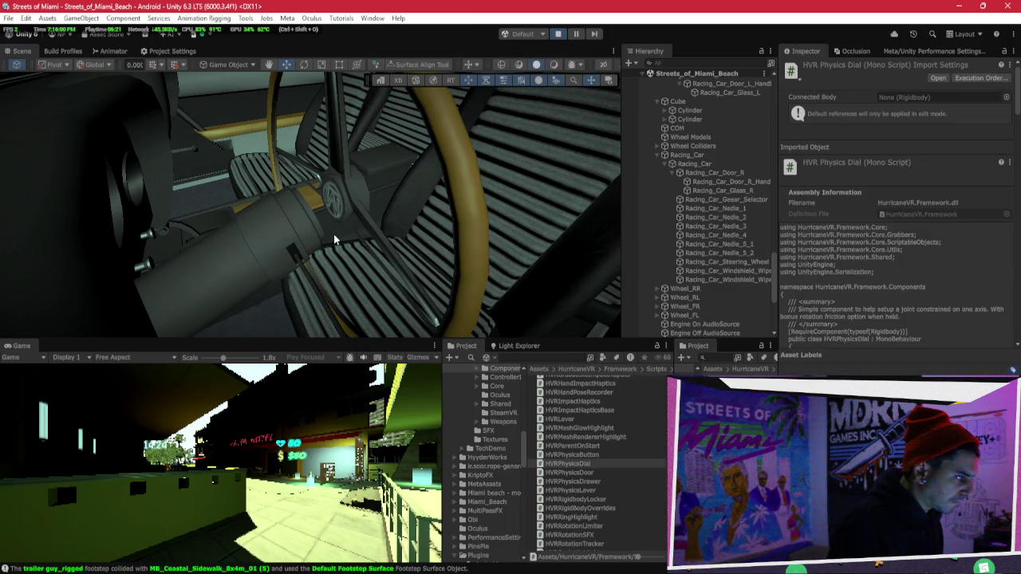
Stop the game and set the steering wheel's HVR Physics Dial axis to Y.
{"action": "left_click", "coordinate": [382, 238]}
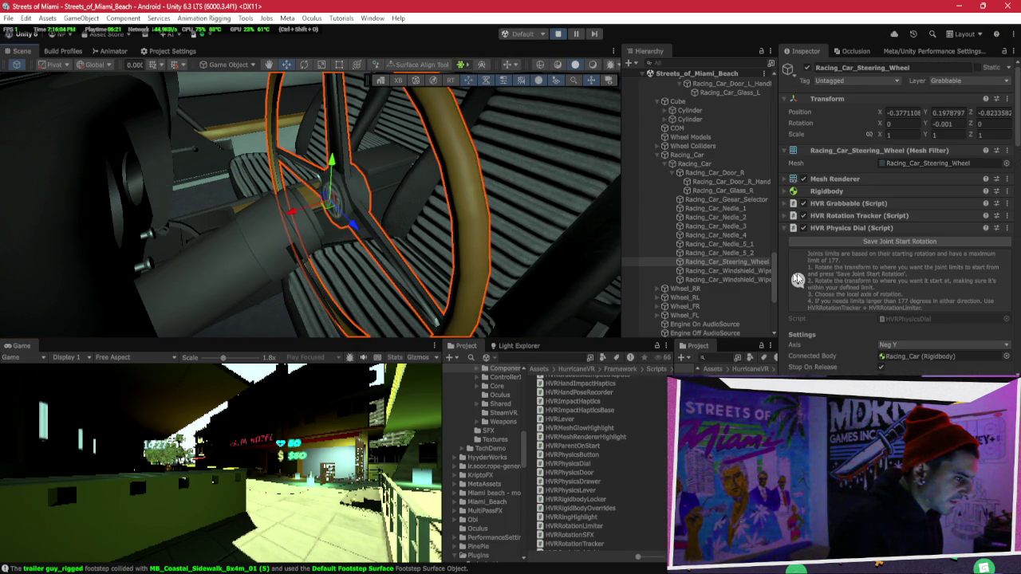
{"action": "scroll", "coordinate": [864, 300], "scroll_direction": "down", "scroll_amount": 2}
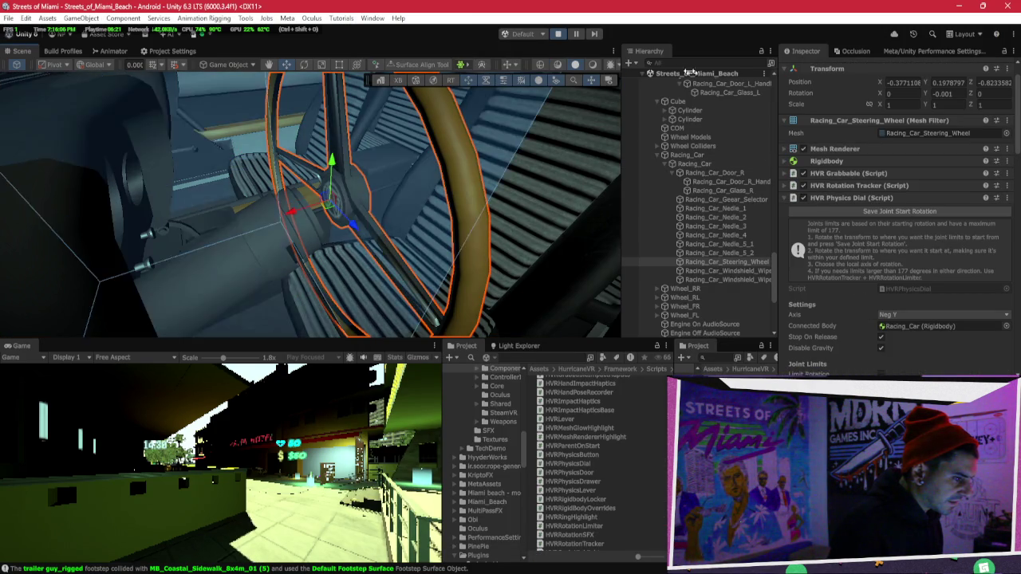
{"action": "left_click", "coordinate": [559, 34]}
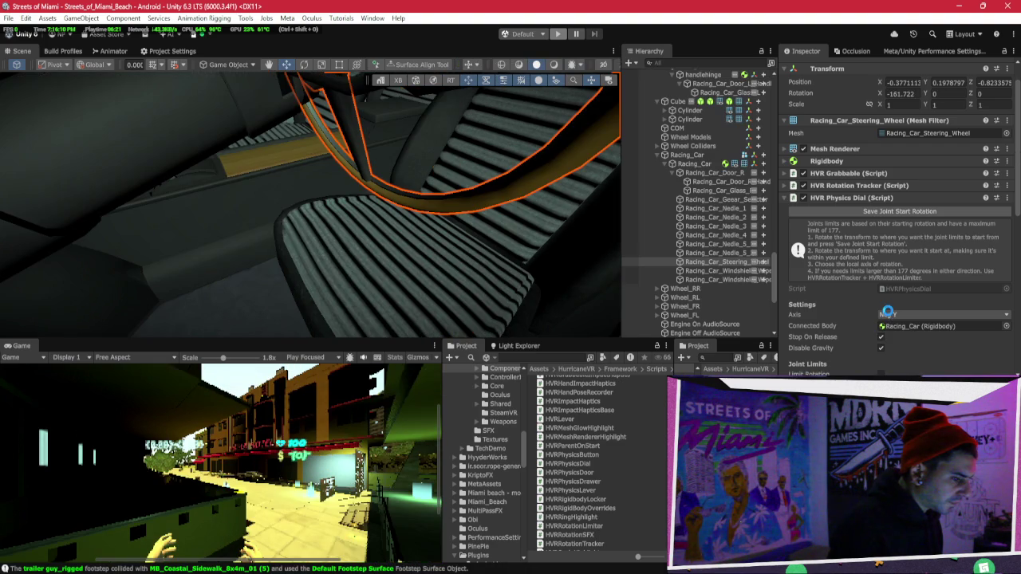
{"action": "left_click", "coordinate": [888, 315]}
{"action": "left_click", "coordinate": [885, 317]}
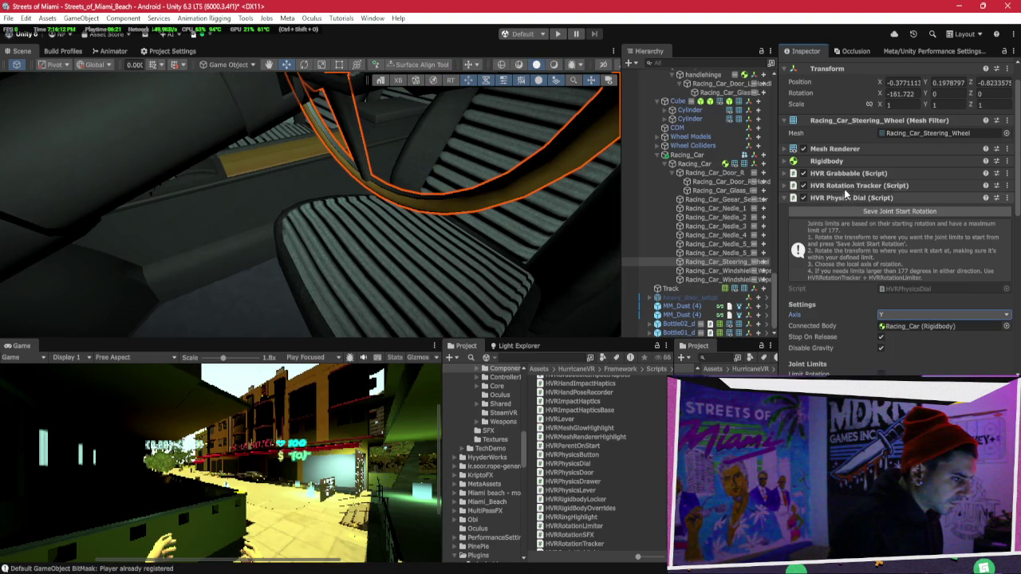
Set the HVR Rotation Tracker axis to Y as well and start the game to test.
{"action": "left_click", "coordinate": [847, 187]}
{"action": "left_click", "coordinate": [881, 210]}
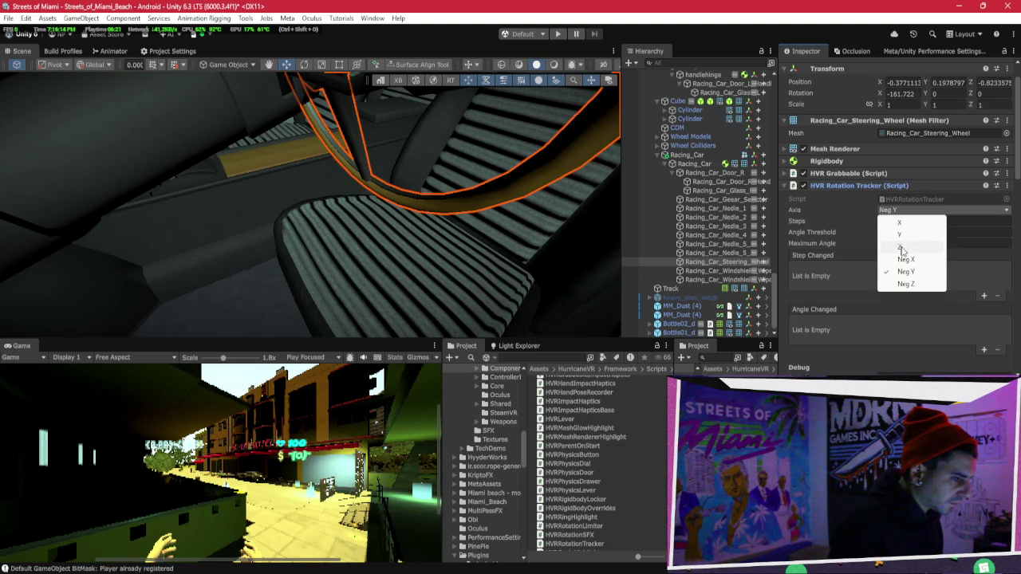
{"action": "left_click", "coordinate": [902, 231]}
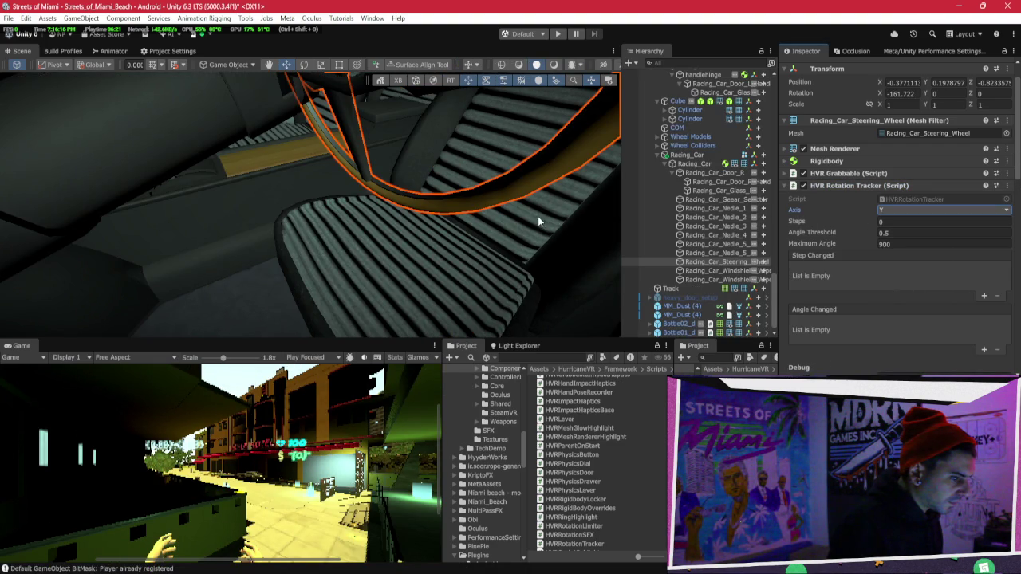
{"action": "scroll", "coordinate": [497, 223], "scroll_direction": "up", "scroll_amount": 3}
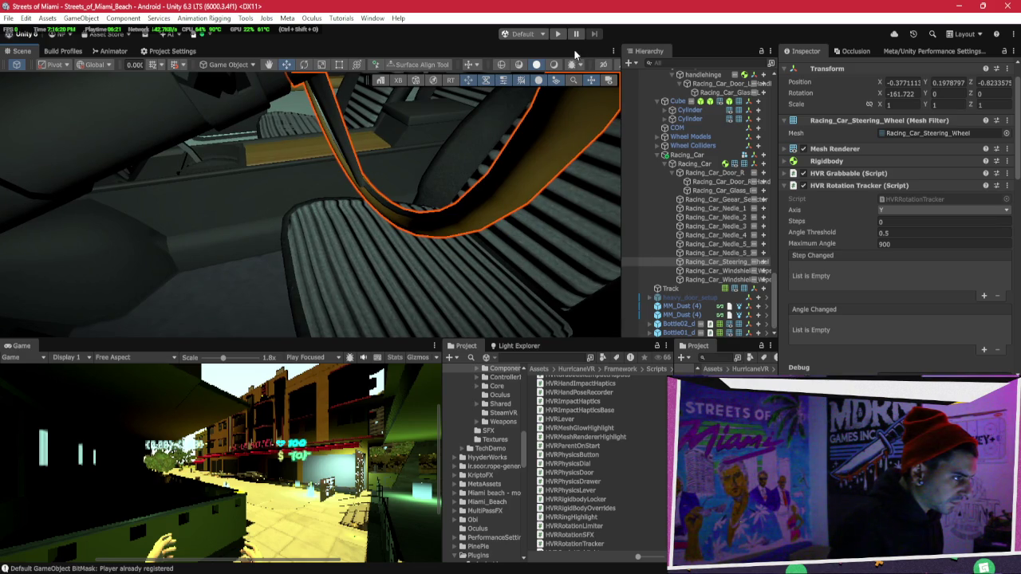
{"action": "left_click", "coordinate": [558, 34]}
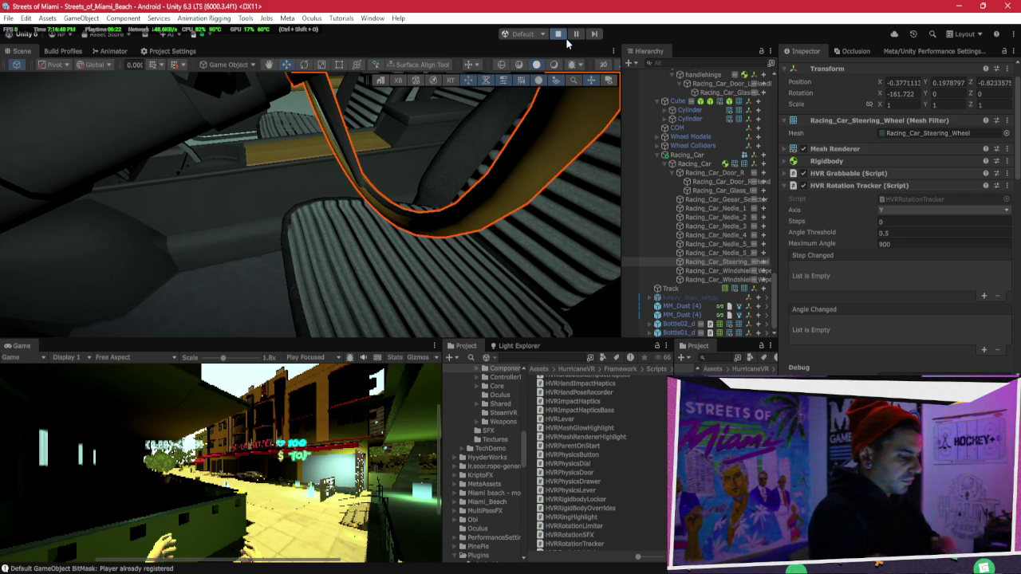
{"action": "mouse_move", "coordinate": [611, 573]}
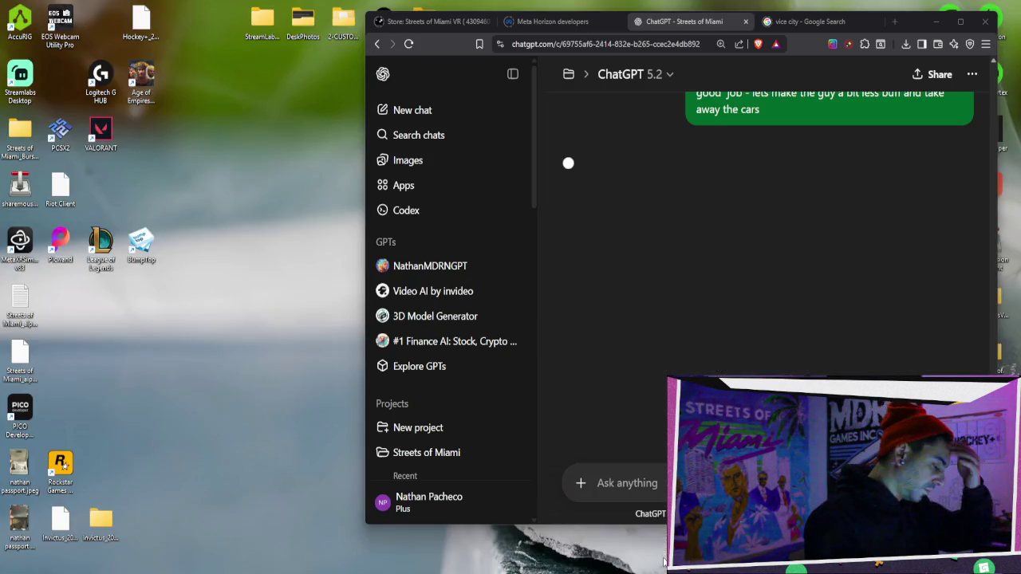
Return to ChatGPT and view the latest Streets of Miami sunset poster full-size.
{"action": "left_click", "coordinate": [662, 511]}
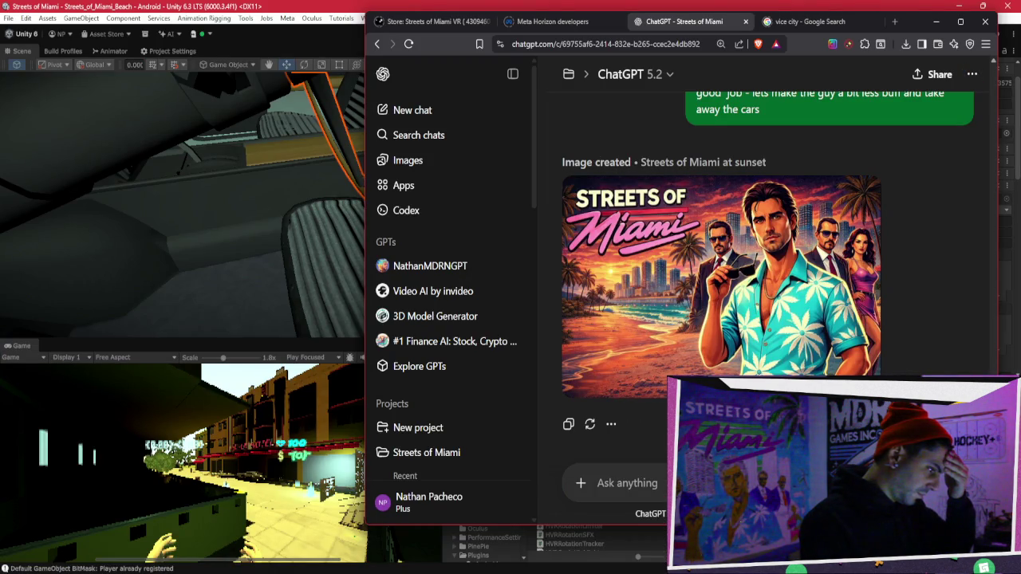
{"action": "scroll", "coordinate": [678, 327], "scroll_direction": "up", "scroll_amount": 2}
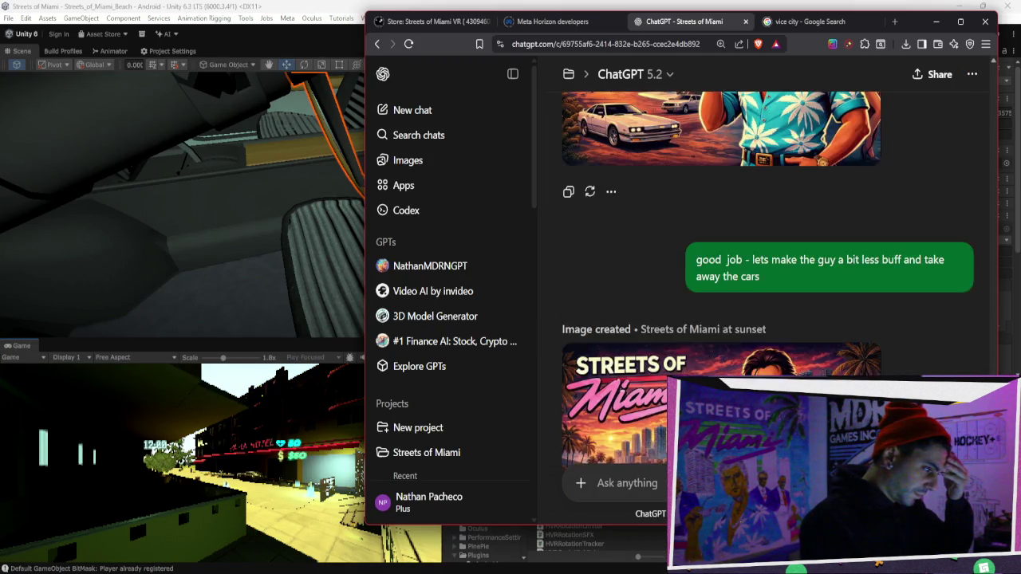
{"action": "scroll", "coordinate": [678, 328], "scroll_direction": "down", "scroll_amount": 3}
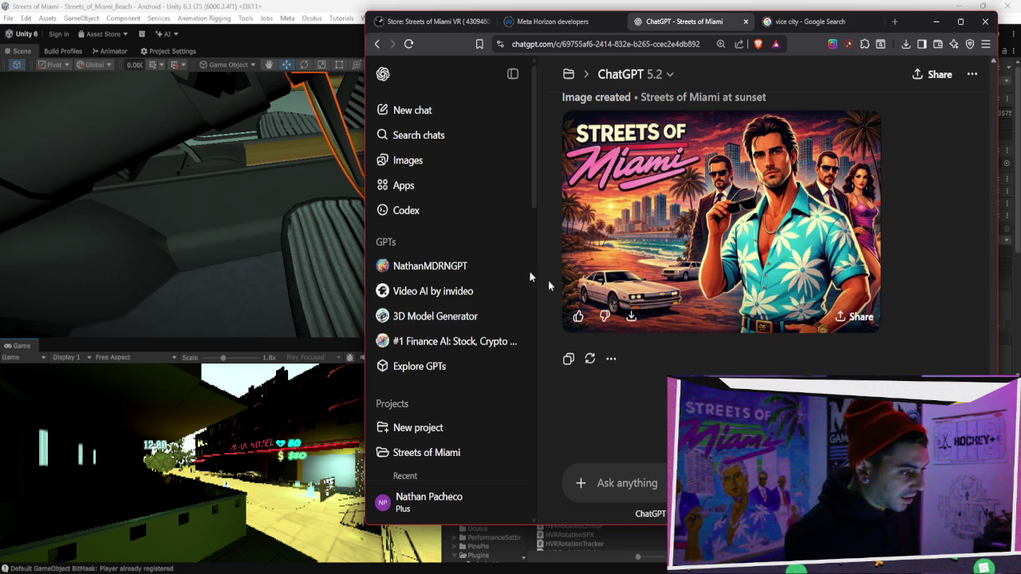
{"action": "left_click", "coordinate": [710, 303]}
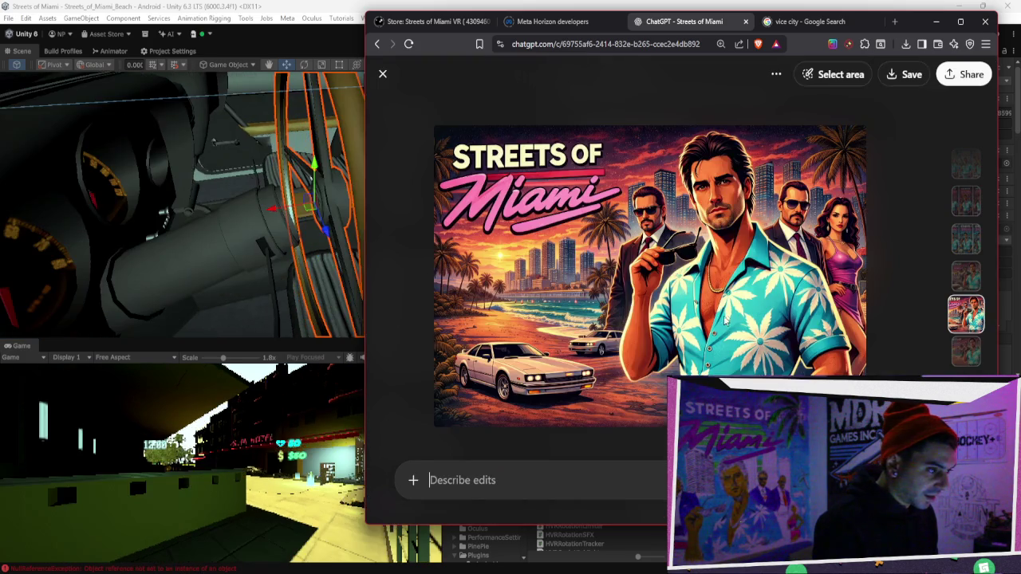
Mark the two cars at the poster's lower left and request 'remove cars put people playing volley'.
{"action": "left_click", "coordinate": [840, 75]}
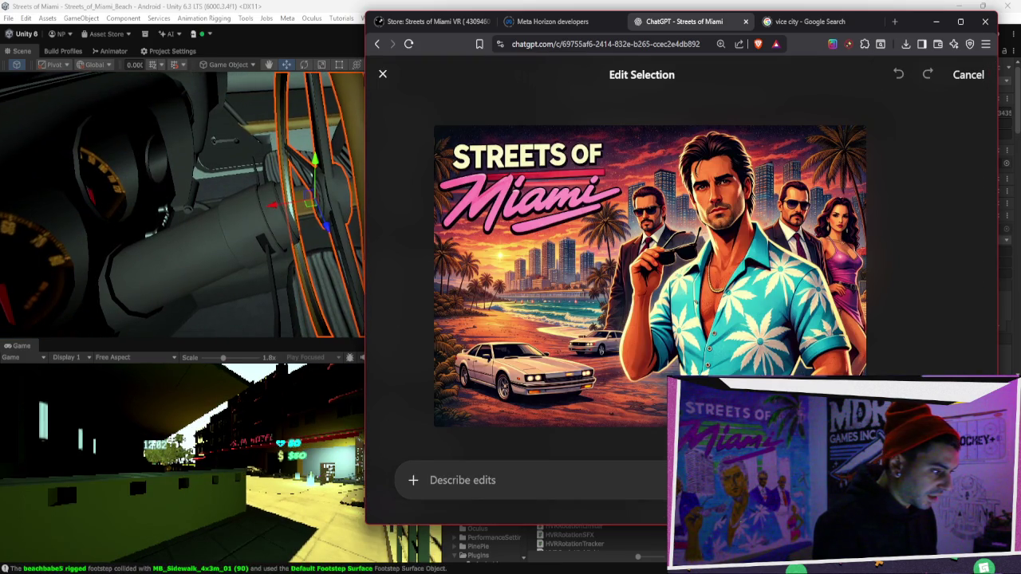
{"action": "mouse_move", "coordinate": [491, 362]}
{"action": "left_mouse_down"}
{"action": "mouse_move", "coordinate": [509, 395]}
{"action": "mouse_move", "coordinate": [575, 370]}
{"action": "mouse_move", "coordinate": [513, 348]}
{"action": "mouse_move", "coordinate": [618, 341]}
{"action": "left_mouse_up"}
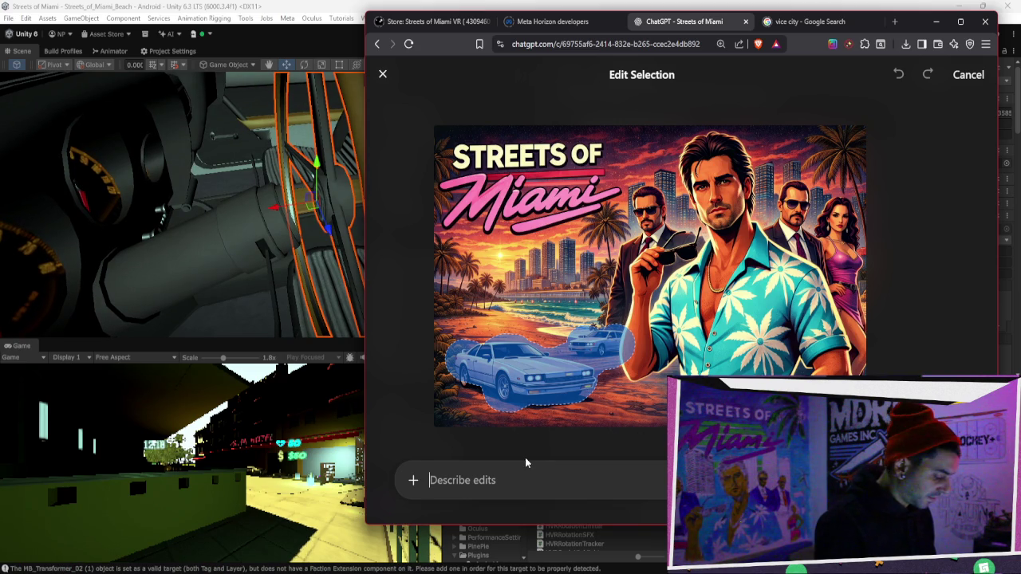
{"action": "type", "text": "remove car"}
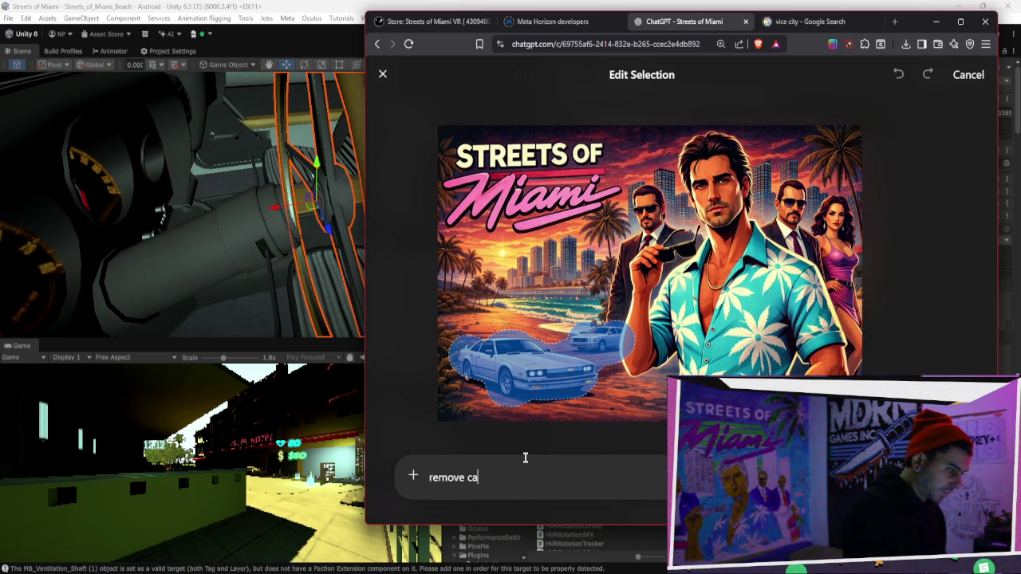
{"action": "type", "text": "s pu"}
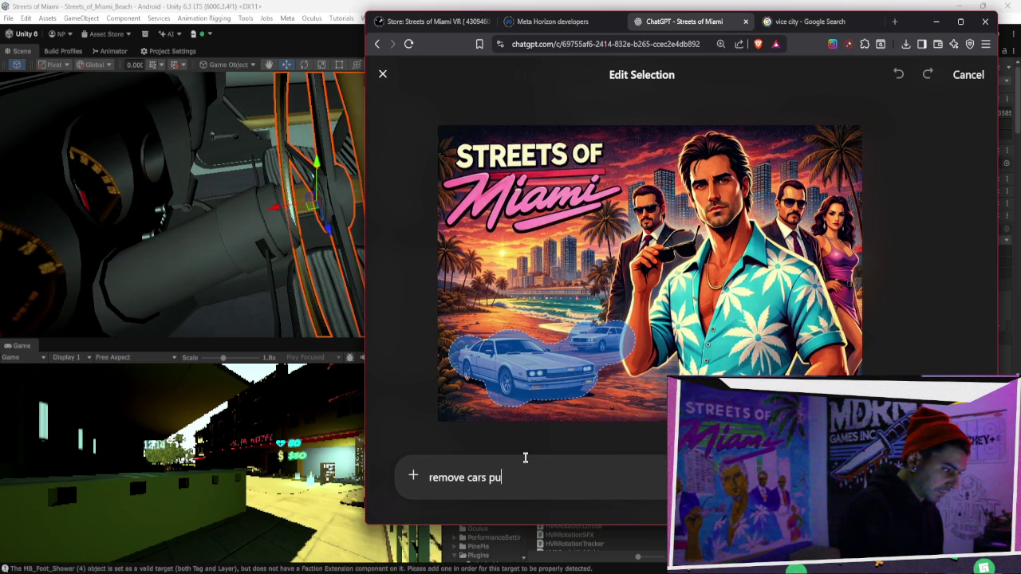
{"action": "type", "text": "t pe"}
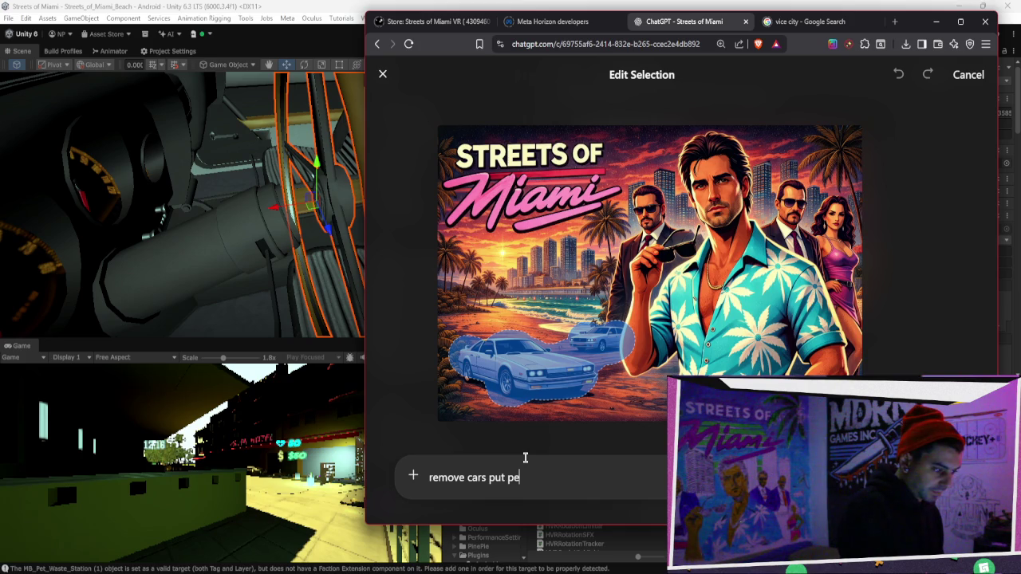
{"action": "type", "text": "ople playty"}
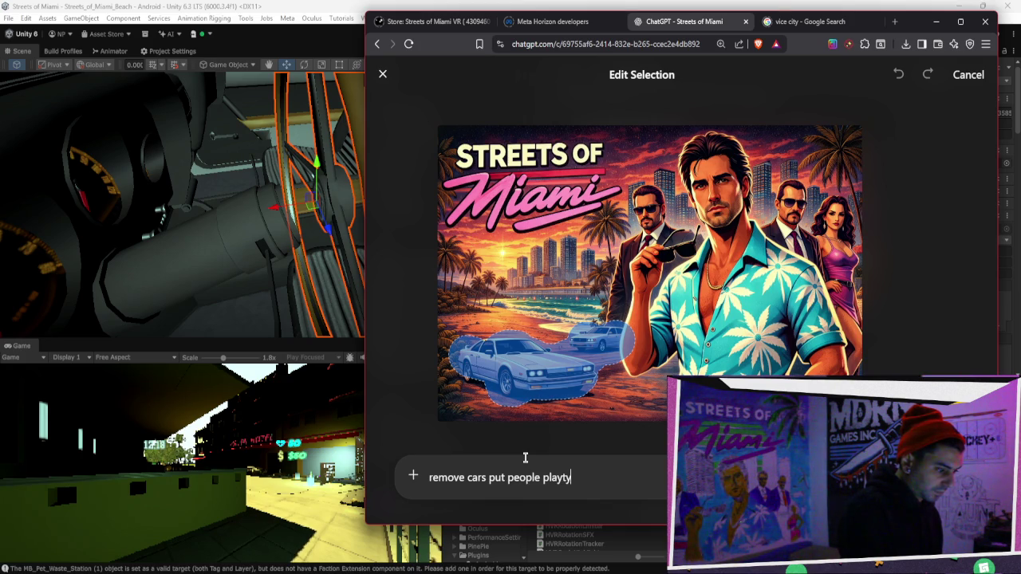
{"action": "type", "text": "ing bv"}
{"action": "type", "text": "olley"}
{"action": "type", "text": "y"}
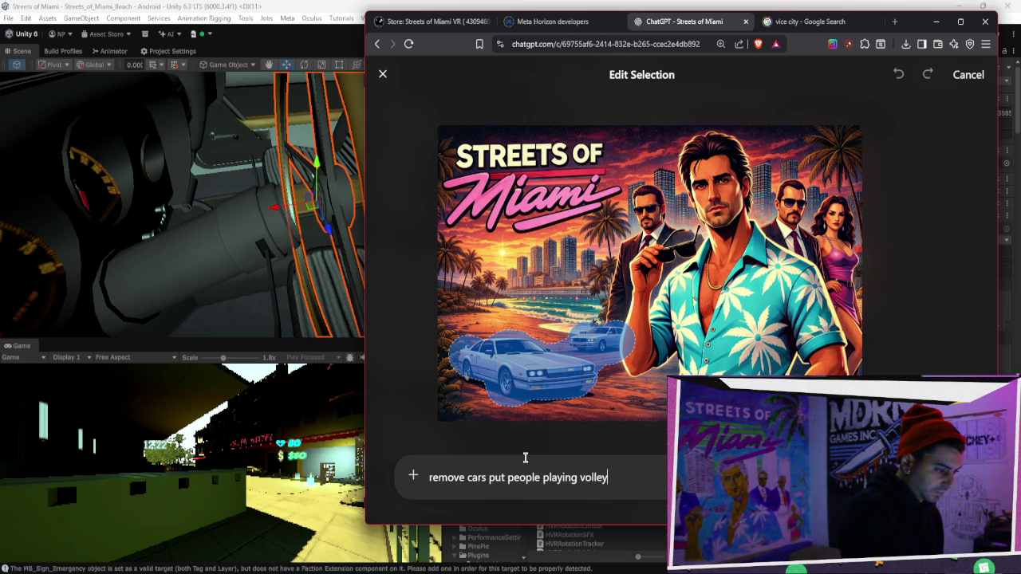
{"action": "type", "text": "all"}
{"action": "key", "text": "Return"}
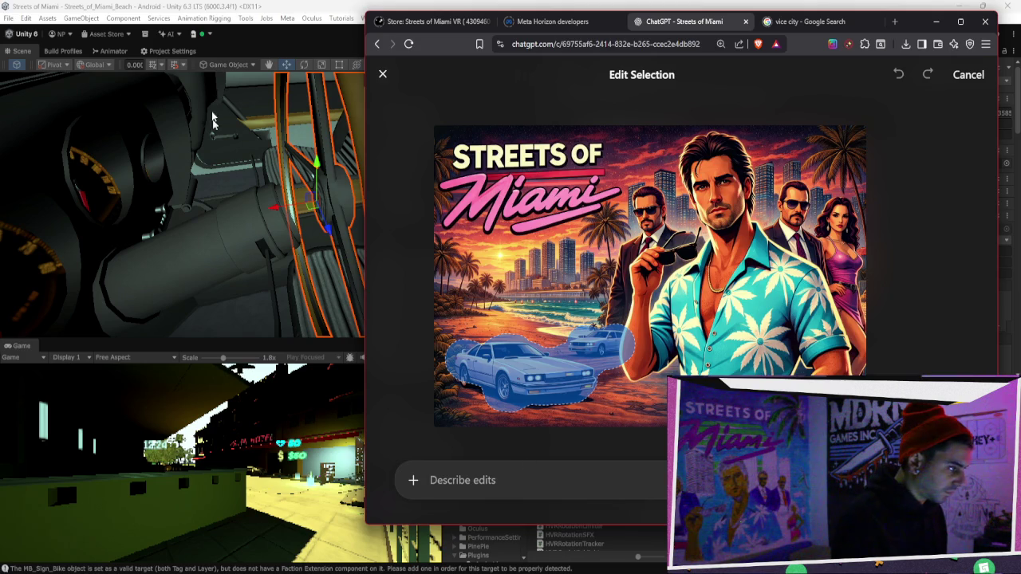
Switch back to Unity, select the racing car and orbit around its interior.
{"action": "key", "text": "alt+Tab"}
{"action": "left_click", "coordinate": [477, 243]}
{"action": "mouse_move", "coordinate": [490, 228]}
{"action": "left_mouse_down"}
{"action": "mouse_move", "coordinate": [357, 213]}
{"action": "mouse_move", "coordinate": [316, 239]}
{"action": "left_mouse_up"}
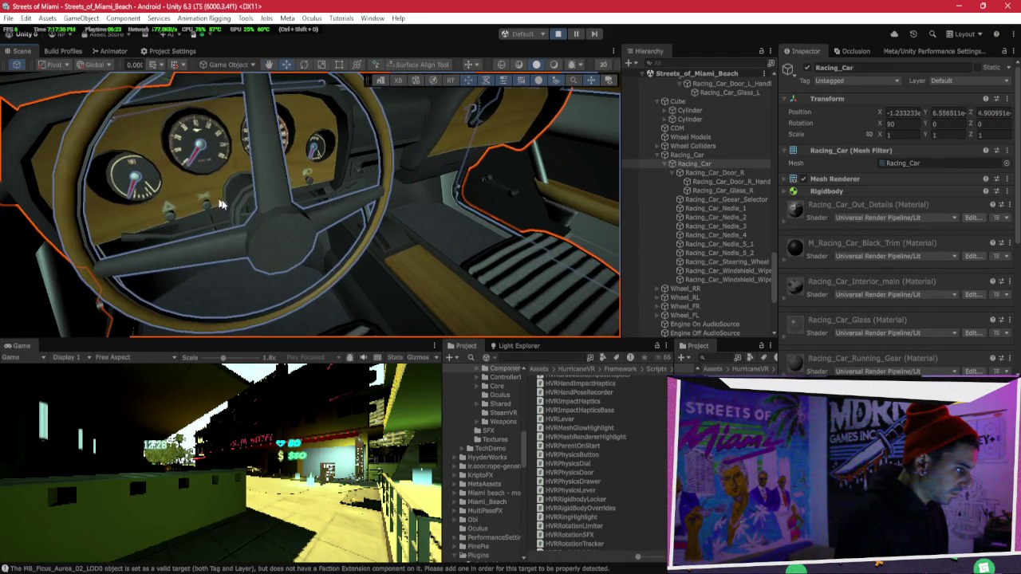
Turn the steering wheel slightly with the Rotate tool.
{"action": "left_click", "coordinate": [296, 241]}
{"action": "key", "text": "e"}
{"action": "mouse_move", "coordinate": [280, 214]}
{"action": "left_mouse_down"}
{"action": "mouse_move", "coordinate": [271, 232]}
{"action": "mouse_move", "coordinate": [296, 260]}
{"action": "left_mouse_up"}
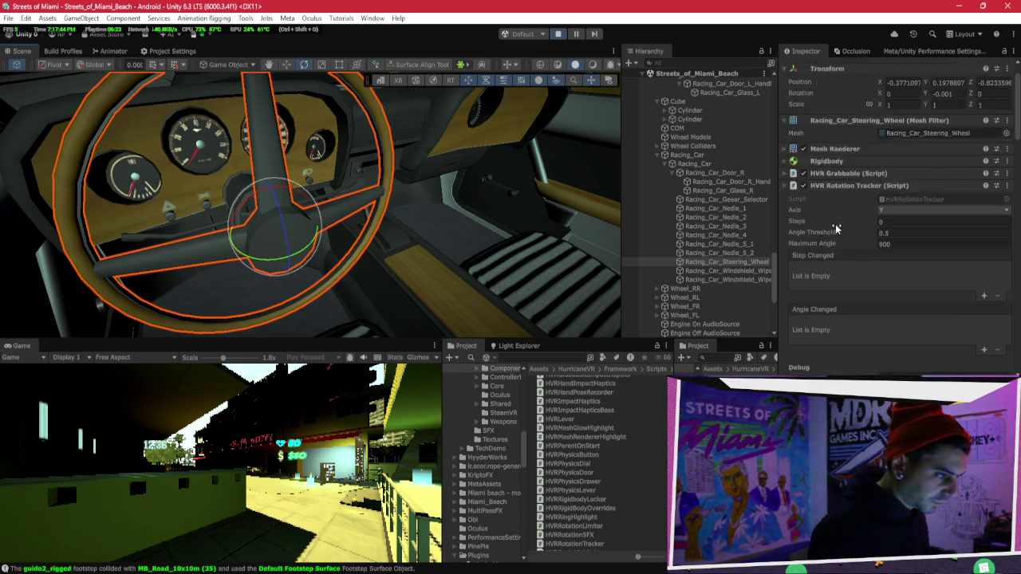
Check the dial's Angle From Start and Clamped Angle values and adjust its Min Angle.
{"action": "scroll", "coordinate": [878, 214], "scroll_direction": "down", "scroll_amount": 4}
{"action": "left_click", "coordinate": [841, 293]}
{"action": "left_click", "coordinate": [836, 286]}
{"action": "left_click", "coordinate": [914, 280]}
{"action": "left_click", "coordinate": [902, 280]}
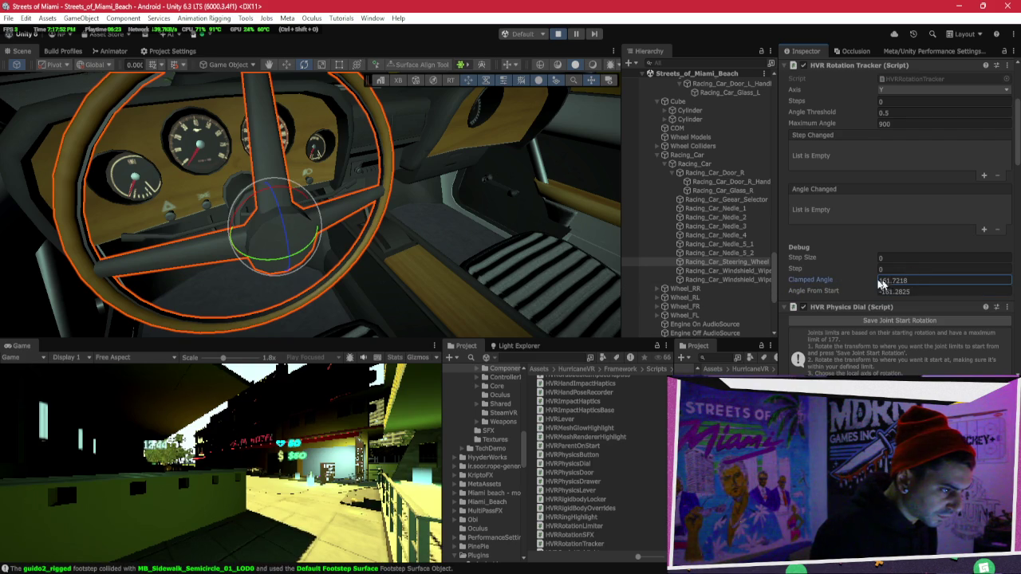
{"action": "scroll", "coordinate": [837, 263], "scroll_direction": "down", "scroll_amount": 5}
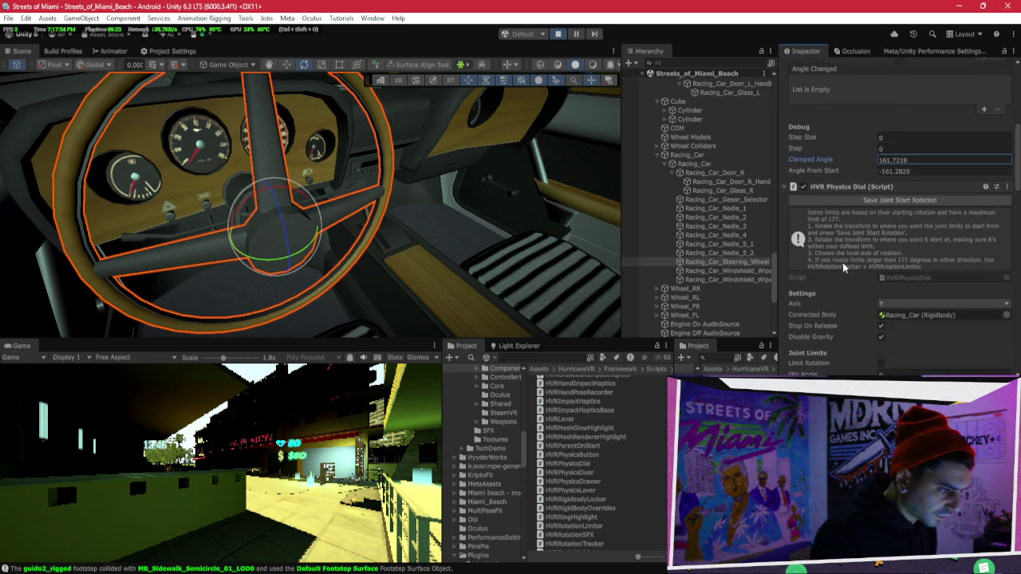
{"action": "mouse_move", "coordinate": [810, 314]}
{"action": "left_mouse_down"}
{"action": "mouse_move", "coordinate": [727, 324]}
{"action": "mouse_move", "coordinate": [917, 280]}
{"action": "left_mouse_up"}
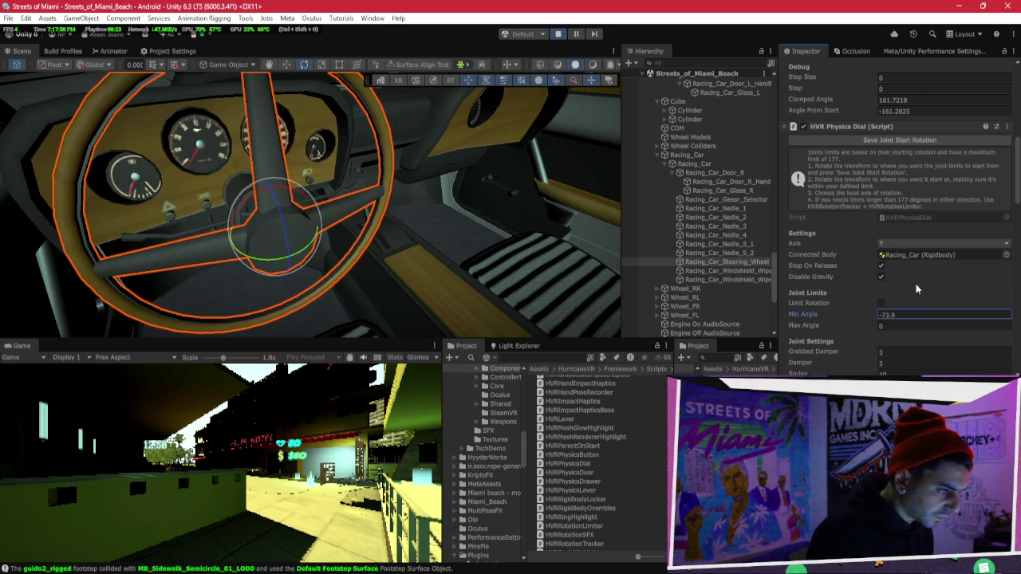
Edit the dial's Joint Start Rotation X and Y, run the scene, and copy the wheel's rotation.
{"action": "scroll", "coordinate": [885, 281], "scroll_direction": "down", "scroll_amount": 2}
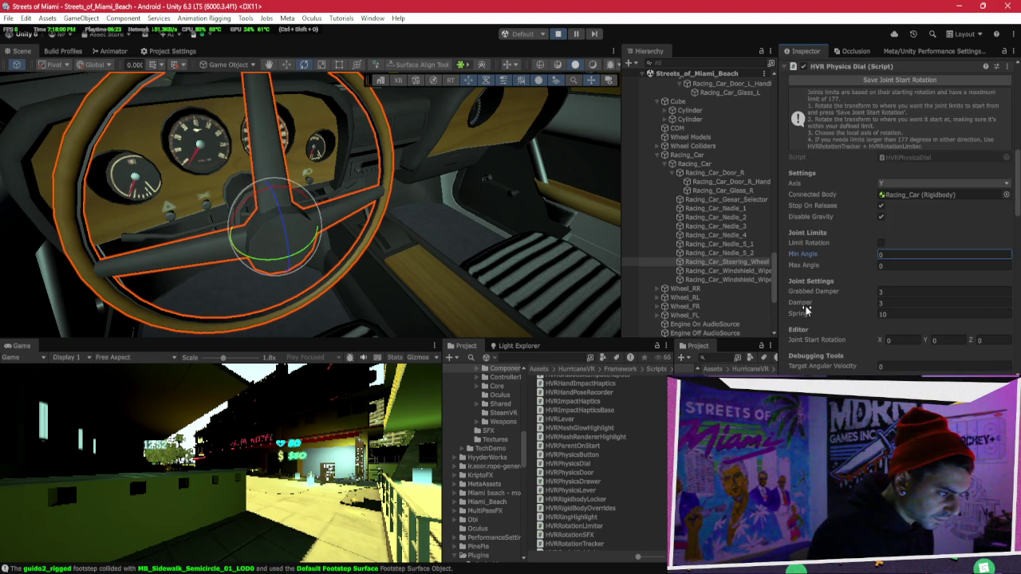
{"action": "scroll", "coordinate": [837, 301], "scroll_direction": "down", "scroll_amount": 1}
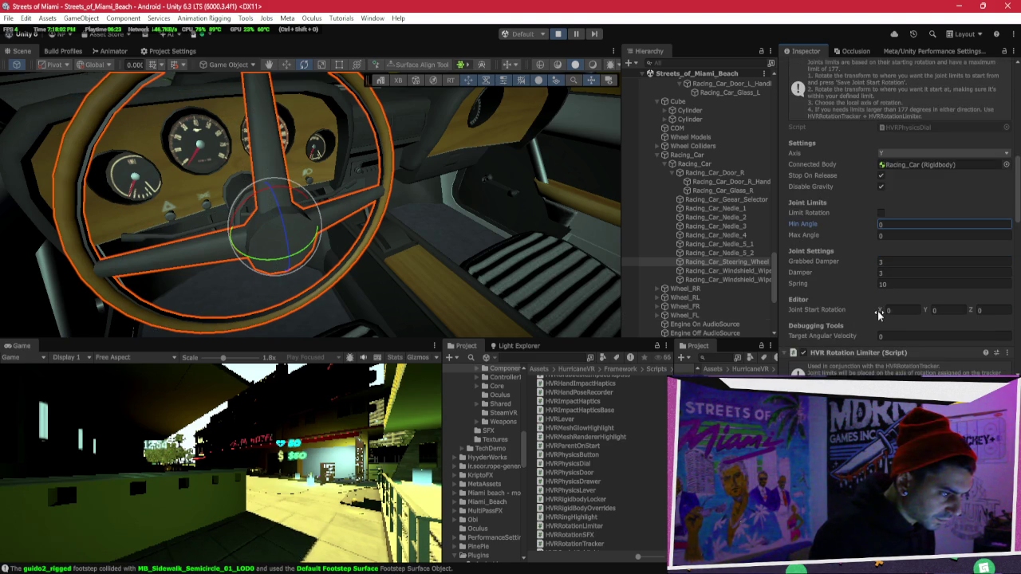
{"action": "left_click", "coordinate": [900, 310]}
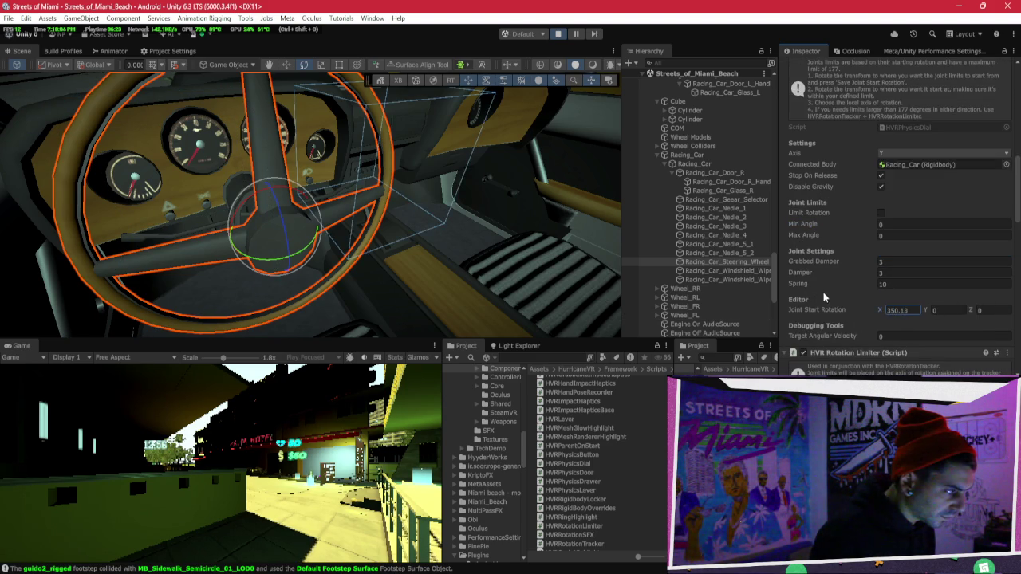
{"action": "type", "text": "0"}
{"action": "left_click", "coordinate": [937, 310]}
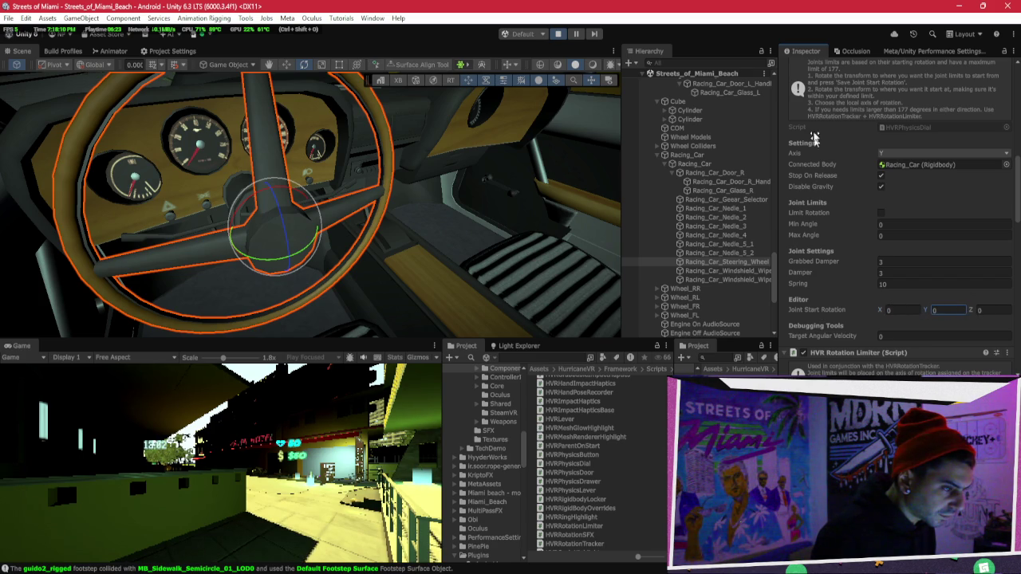
{"action": "key", "text": "ctrl+p"}
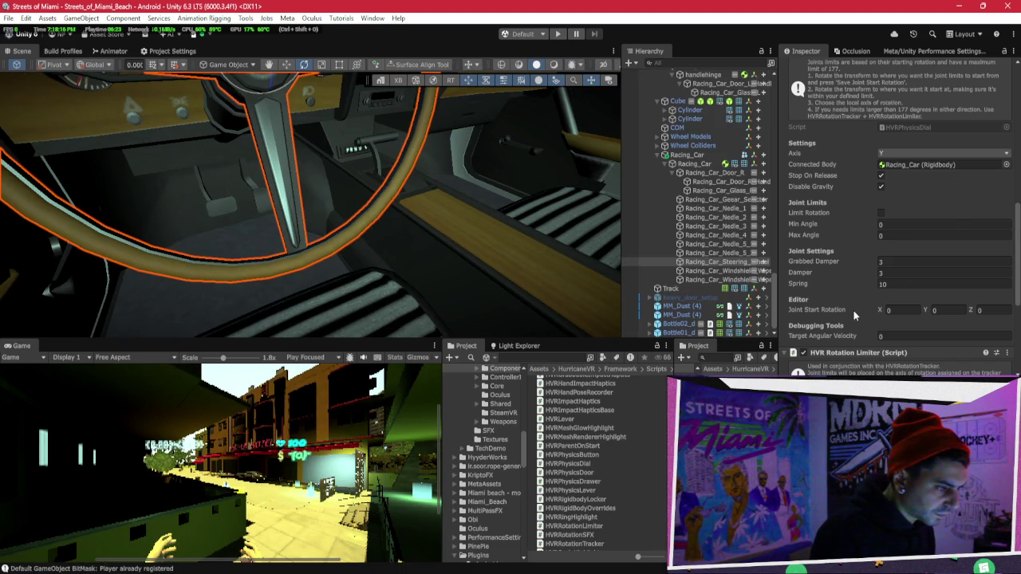
{"action": "scroll", "coordinate": [842, 312], "scroll_direction": "up", "scroll_amount": 10}
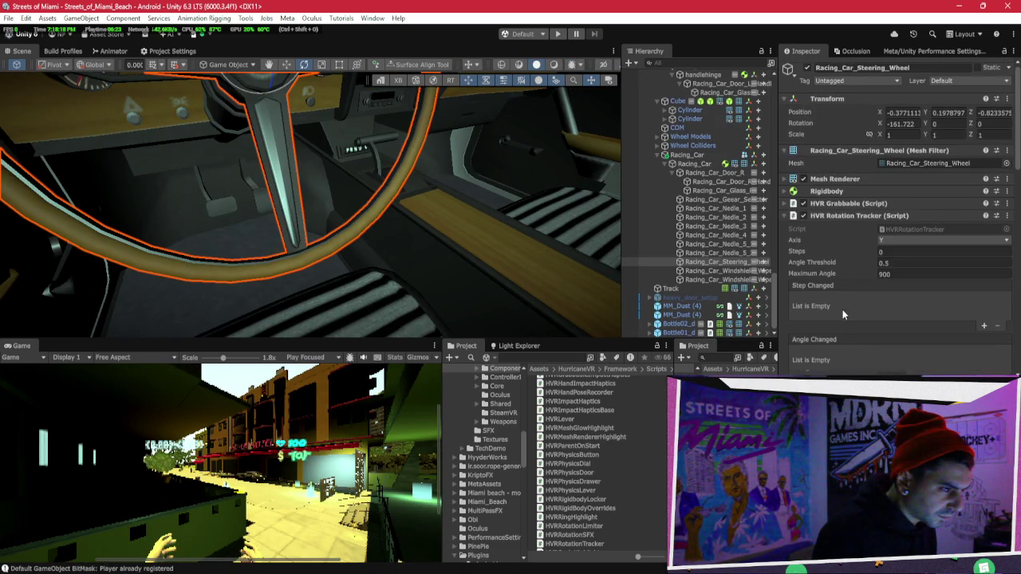
{"action": "right_click", "coordinate": [793, 125]}
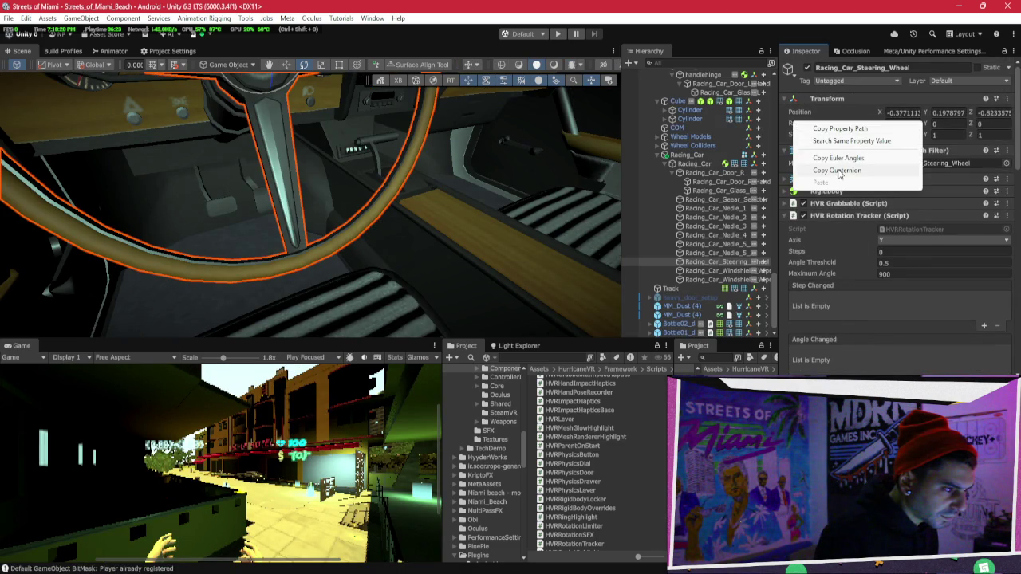
{"action": "left_click", "coordinate": [837, 187]}
Enter 180 in the Joint Start Rotation field, then play and stop the scene to test.
{"action": "scroll", "coordinate": [838, 187], "scroll_direction": "down", "scroll_amount": 10}
{"action": "scroll", "coordinate": [838, 187], "scroll_direction": "down", "scroll_amount": 2}
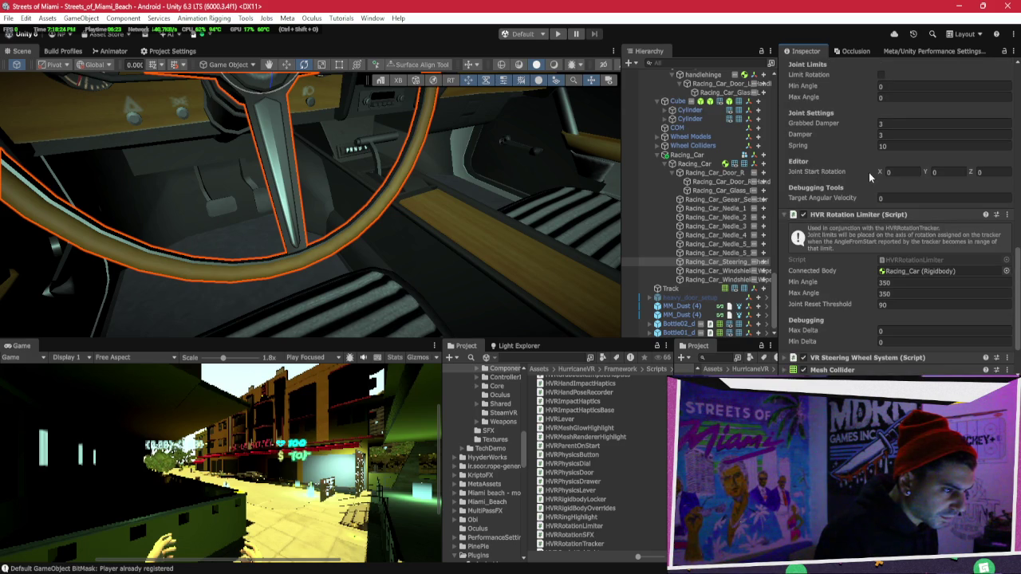
{"action": "scroll", "coordinate": [930, 187], "scroll_direction": "up", "scroll_amount": 10}
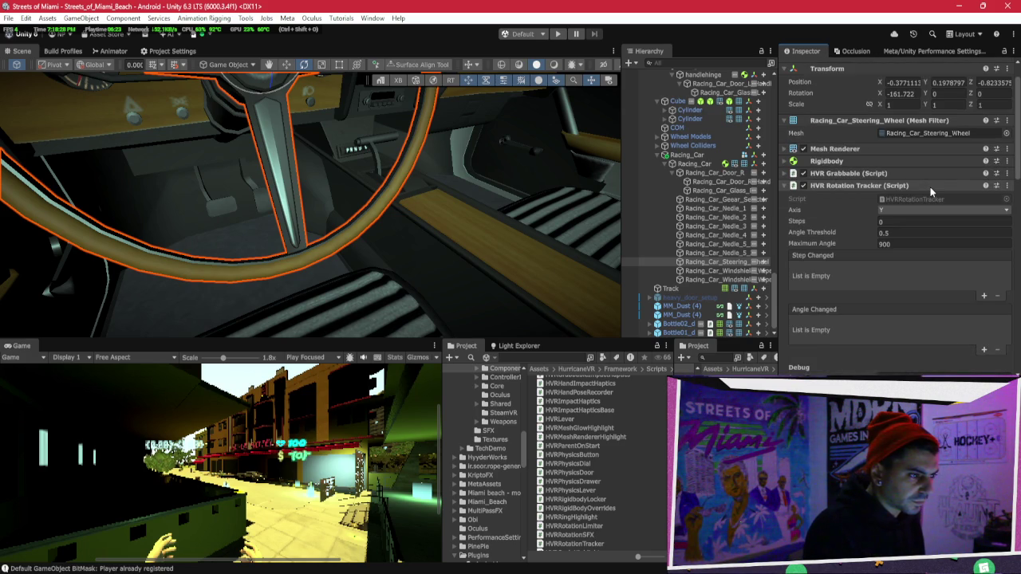
{"action": "scroll", "coordinate": [930, 187], "scroll_direction": "down", "scroll_amount": 10}
{"action": "scroll", "coordinate": [917, 187], "scroll_direction": "up", "scroll_amount": 1}
{"action": "scroll", "coordinate": [915, 185], "scroll_direction": "down", "scroll_amount": 1}
{"action": "left_click", "coordinate": [897, 112]}
{"action": "type", "text": "180"}
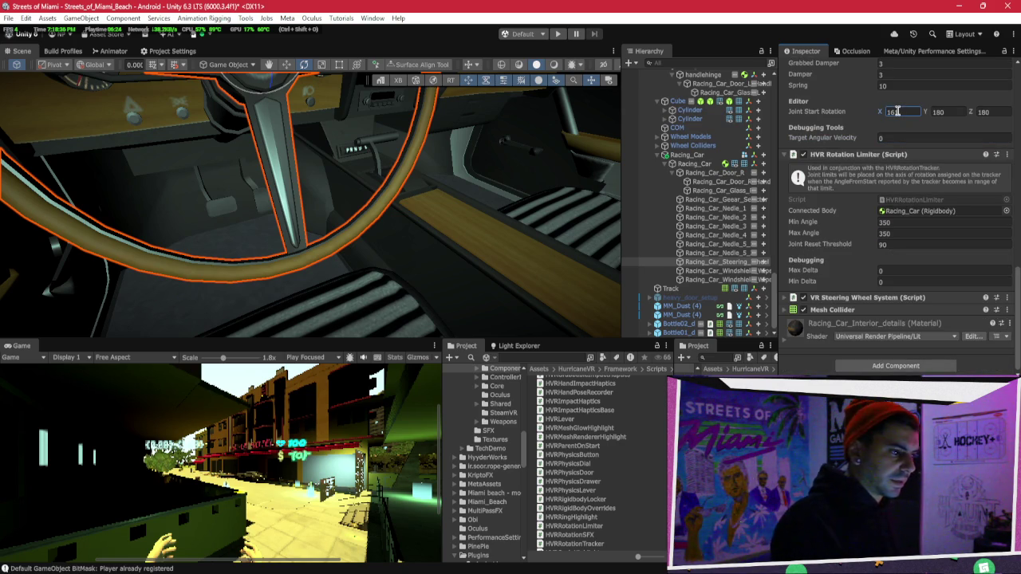
{"action": "scroll", "coordinate": [849, 174], "scroll_direction": "up", "scroll_amount": 2}
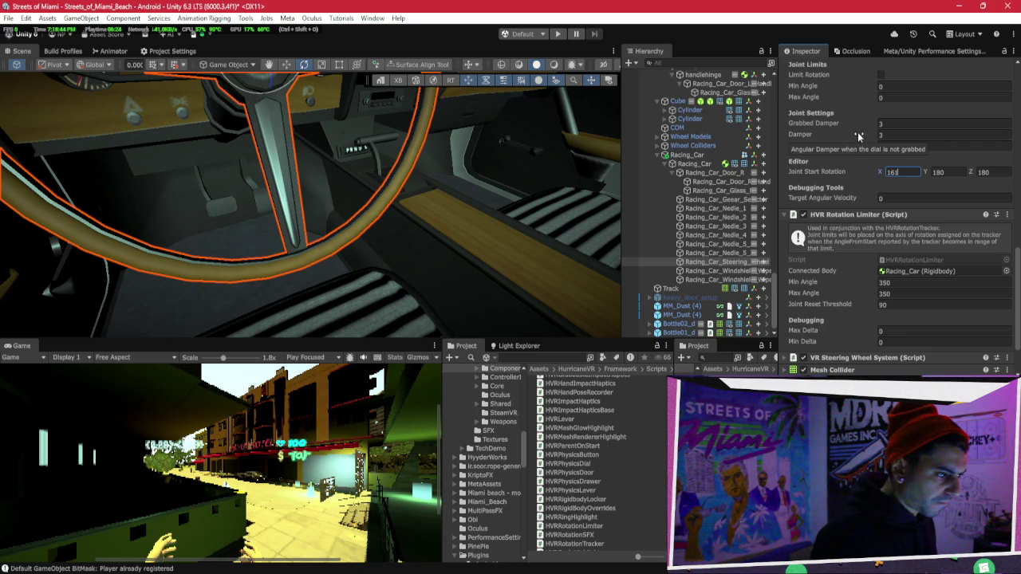
{"action": "left_click", "coordinate": [557, 33]}
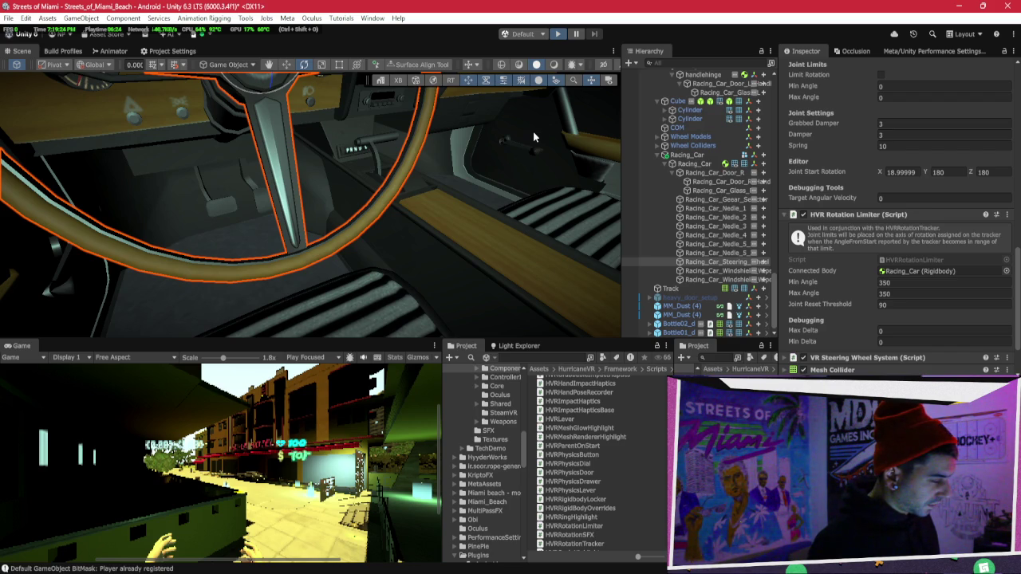
{"action": "key", "text": "ctrl+p"}
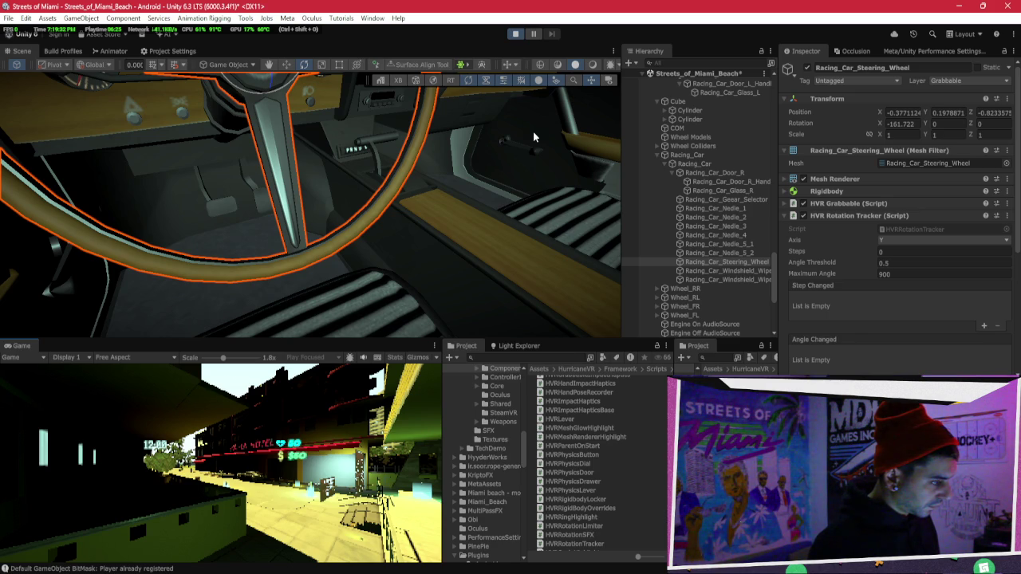
Frame the steering wheel and try Joint Start Rotation X around 13.96.
{"action": "key", "text": "f"}
{"action": "mouse_move", "coordinate": [519, 142]}
{"action": "left_mouse_down"}
{"action": "mouse_move", "coordinate": [478, 168]}
{"action": "mouse_move", "coordinate": [491, 205]}
{"action": "mouse_move", "coordinate": [381, 212]}
{"action": "mouse_move", "coordinate": [345, 236]}
{"action": "left_mouse_up"}
{"action": "scroll", "coordinate": [860, 255], "scroll_direction": "down", "scroll_amount": 5}
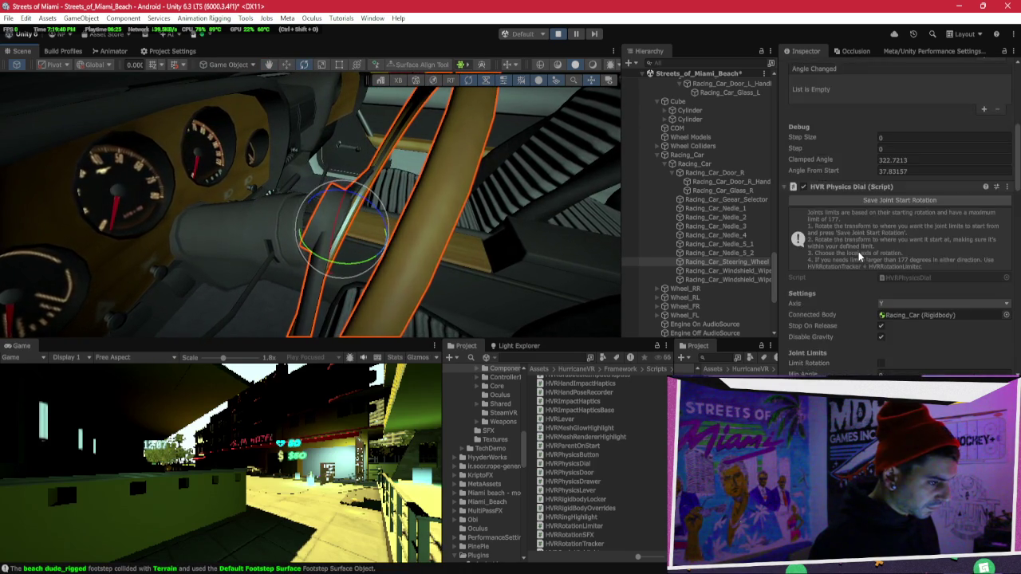
{"action": "scroll", "coordinate": [860, 255], "scroll_direction": "down", "scroll_amount": 10}
{"action": "left_click", "coordinate": [882, 284]}
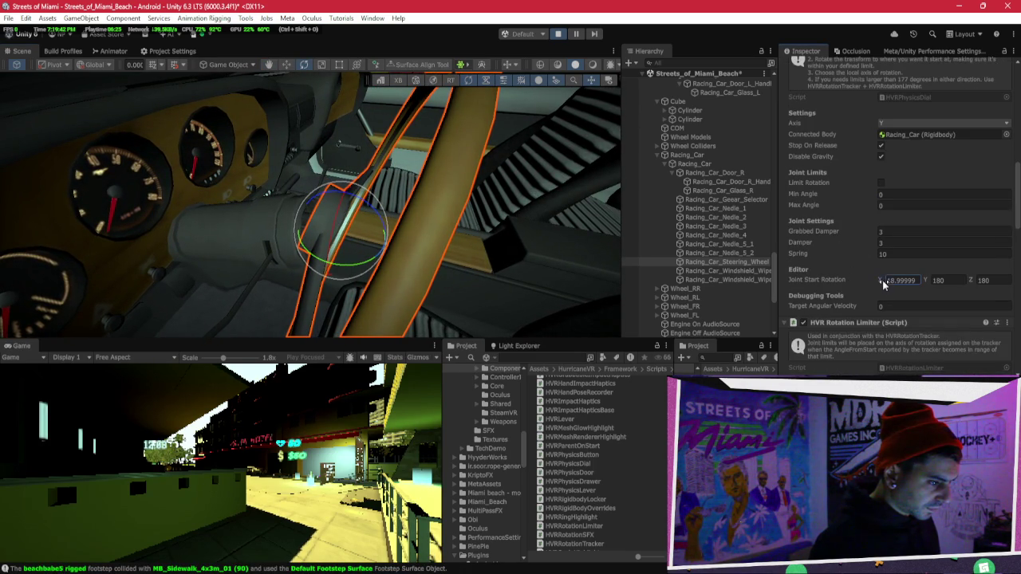
{"action": "type", "text": "13.96"}
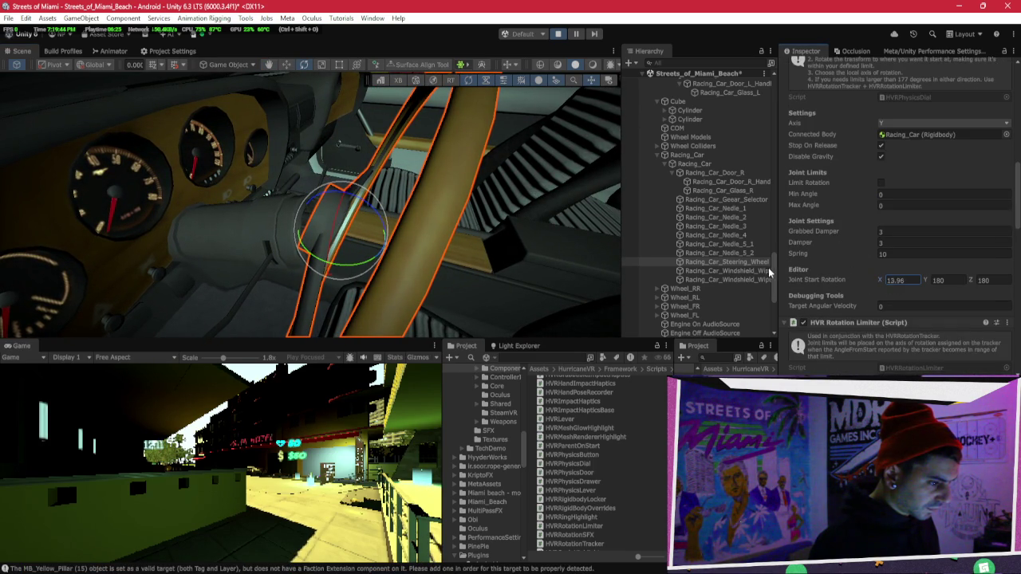
{"action": "key", "text": "BackSpace"}
{"action": "type", "text": "4"}
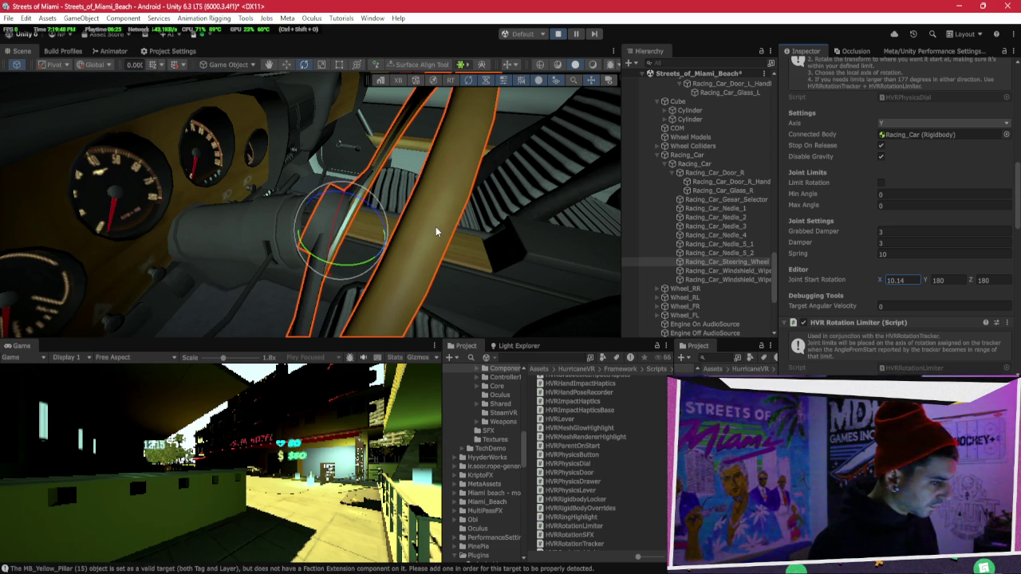
Set Joint Start Rotation X to 20, revert it to 10.14, and run the scene.
{"action": "left_click", "coordinate": [877, 279]}
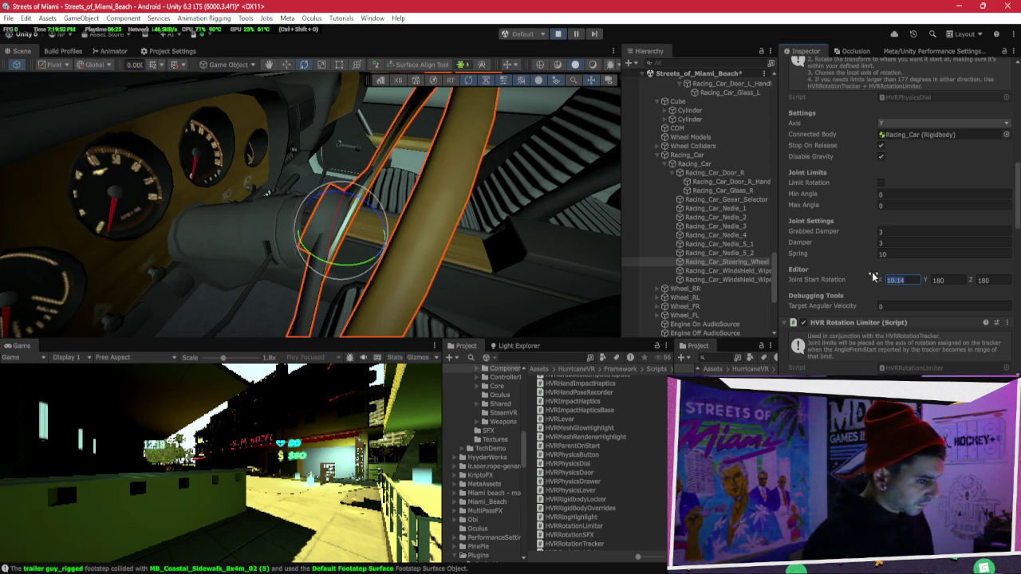
{"action": "type", "text": "20"}
{"action": "key", "text": "Return"}
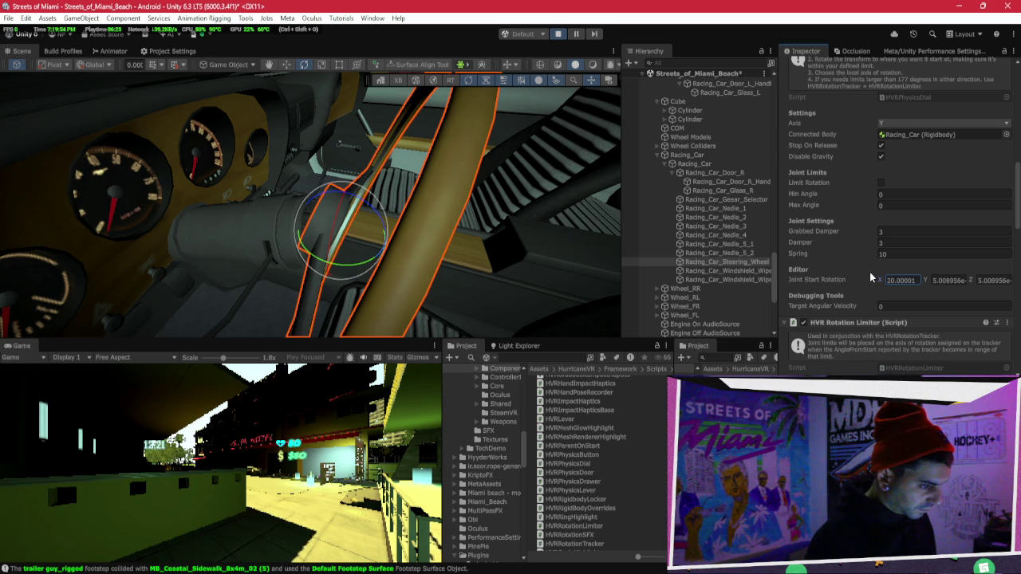
{"action": "key", "text": "ctrl+z"}
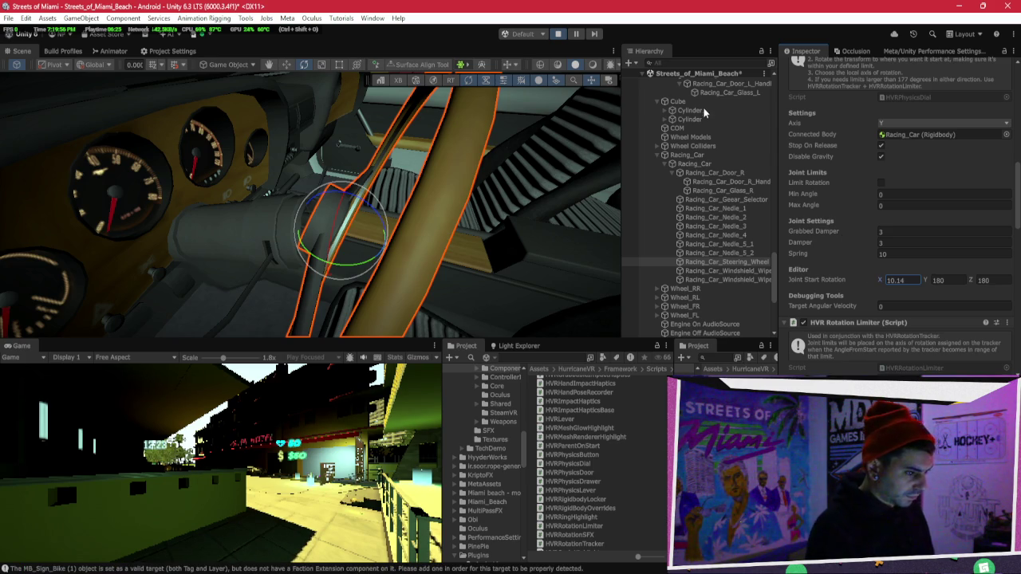
{"action": "key", "text": "ctrl+p"}
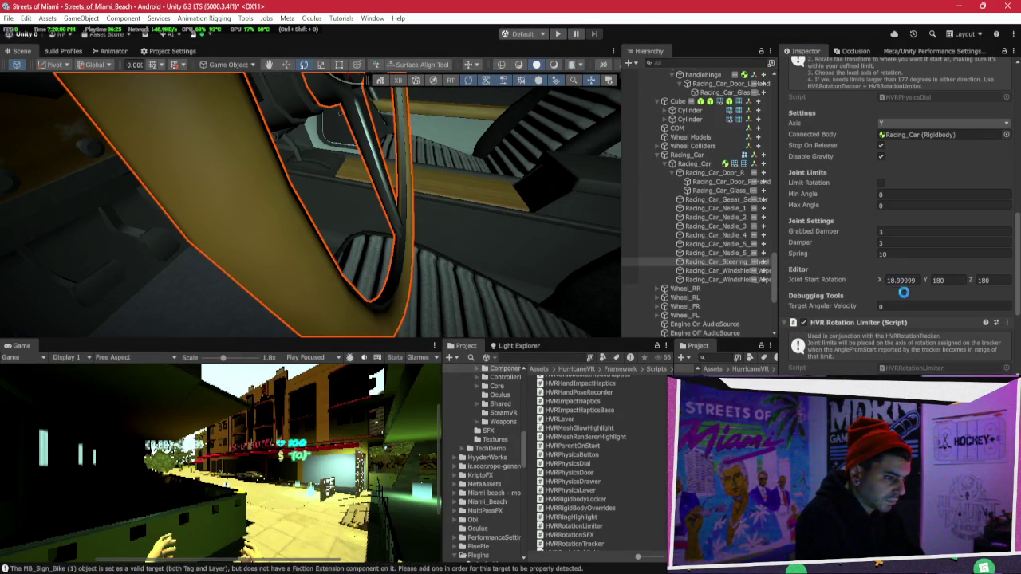
Try Joint Start Rotation X values of 200, 20, -90 and 60.
{"action": "left_click", "coordinate": [901, 279]}
{"action": "type", "text": "20"}
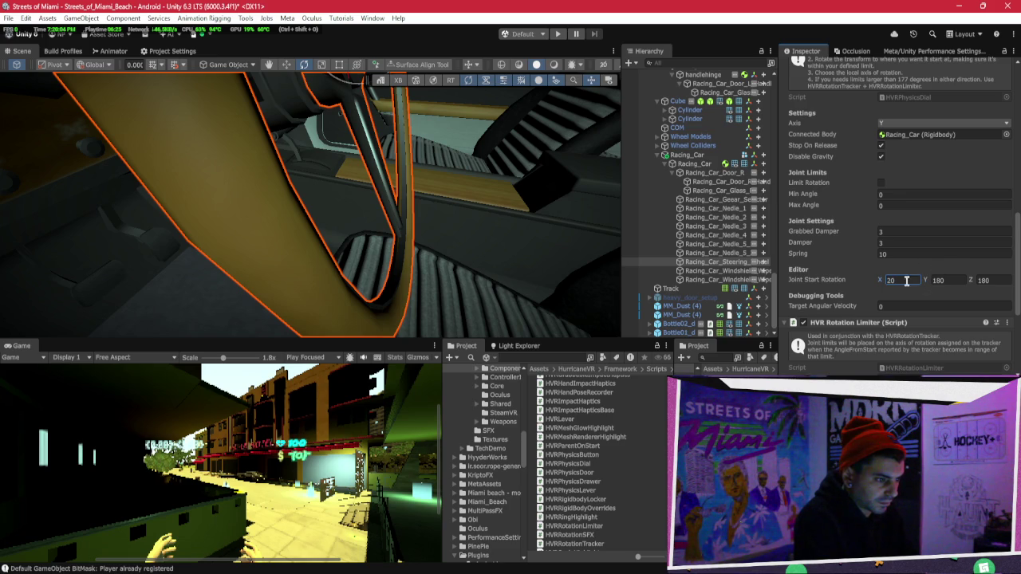
{"action": "type", "text": "0"}
{"action": "key", "text": "Return"}
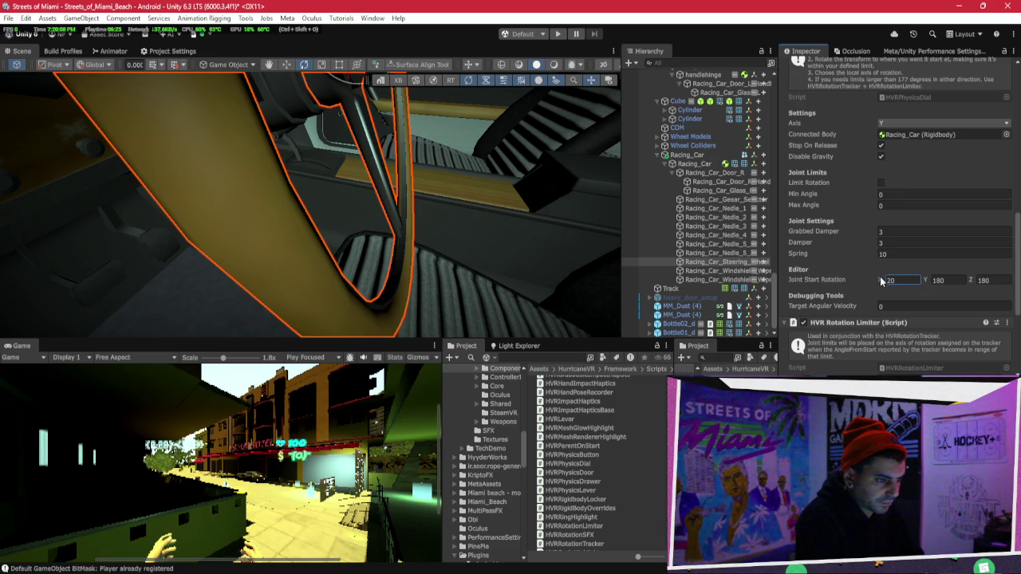
{"action": "key", "text": "BackSpace"}
{"action": "key", "text": "BackSpace"}
{"action": "type", "text": "20"}
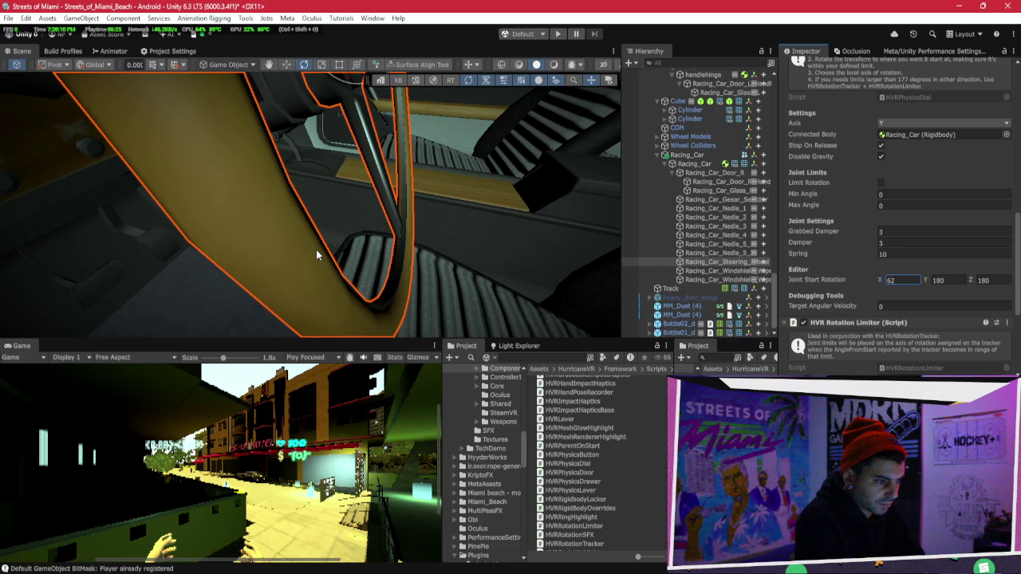
{"action": "left_click", "coordinate": [904, 282]}
{"action": "type", "text": "60"}
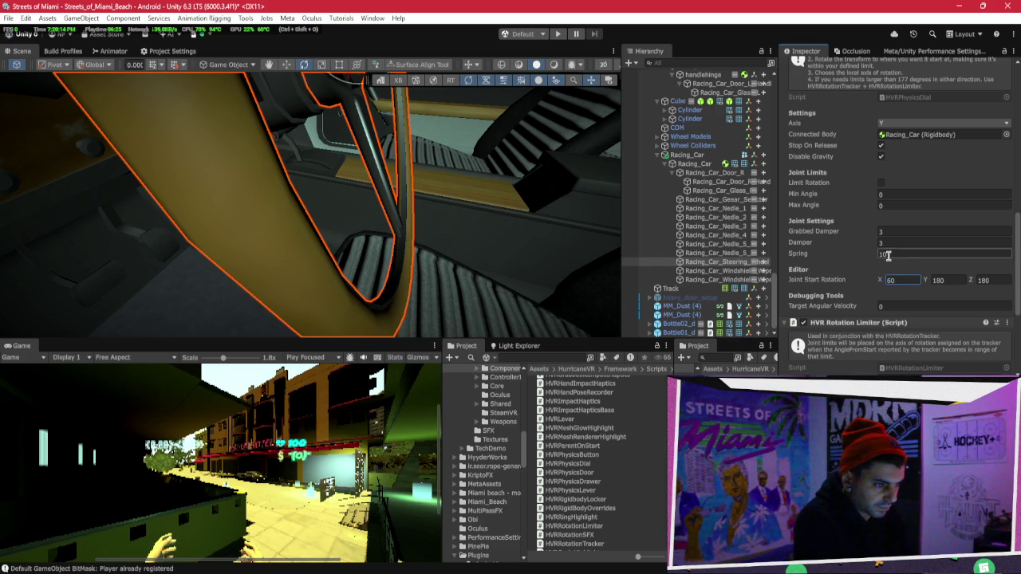
{"action": "type", "text": "-90"}
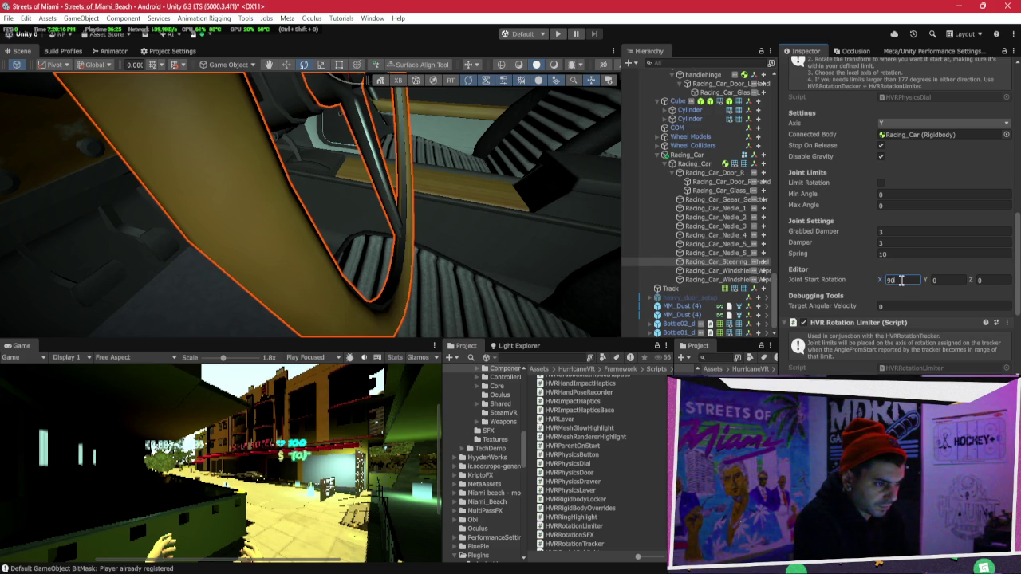
{"action": "key", "text": "BackSpace"}
{"action": "key", "text": "BackSpace"}
{"action": "type", "text": "60"}
{"action": "key", "text": "BackSpace"}
{"action": "key", "text": "BackSpace"}
{"action": "key", "text": "BackSpace"}
Settle the joint start rotation at 40, 180, 180, then play and stop the scene to test.
{"action": "left_click", "coordinate": [953, 283]}
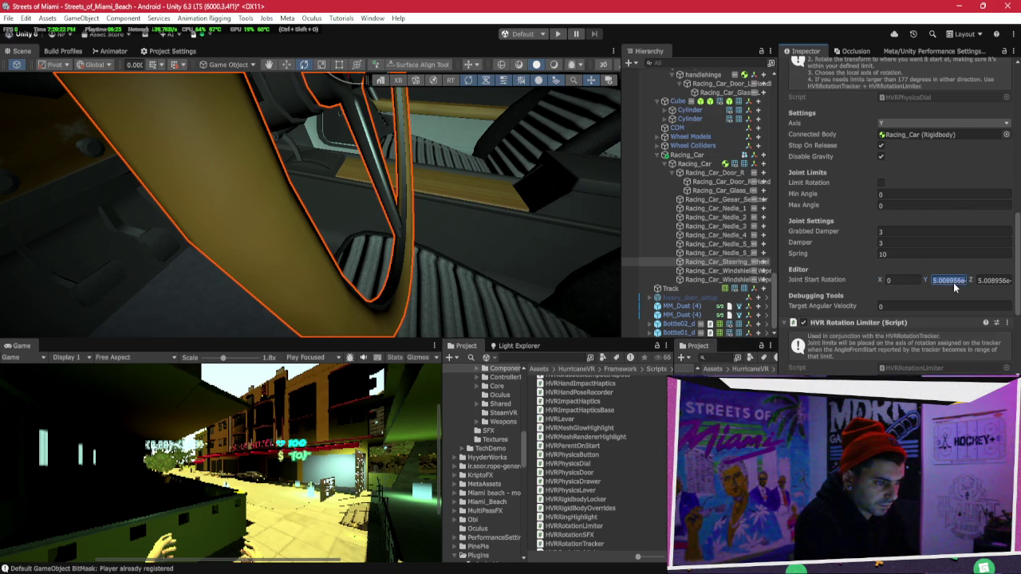
{"action": "type", "text": "0"}
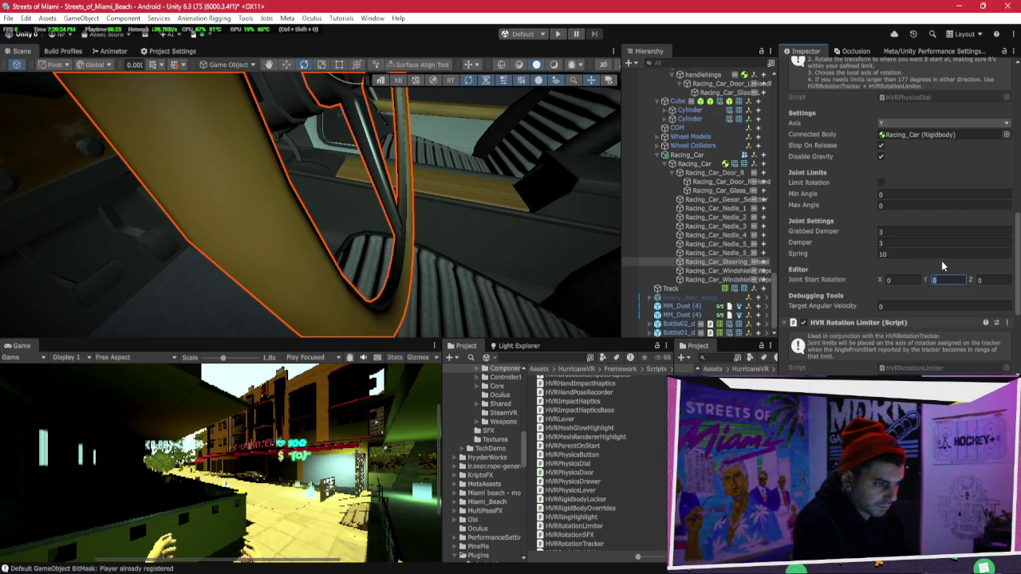
{"action": "left_click", "coordinate": [1004, 279]}
{"action": "type", "text": "18"}
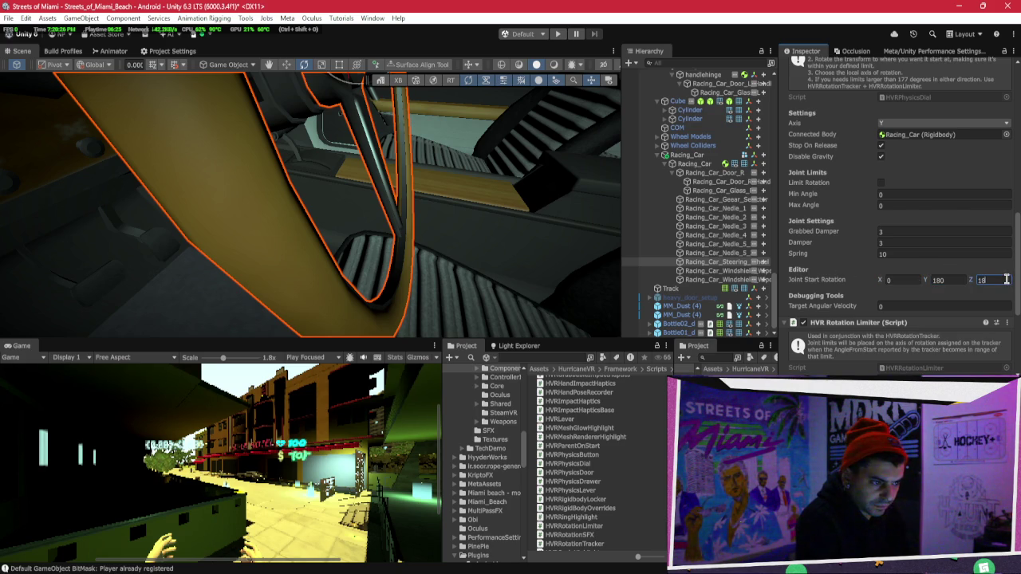
{"action": "left_click", "coordinate": [908, 280]}
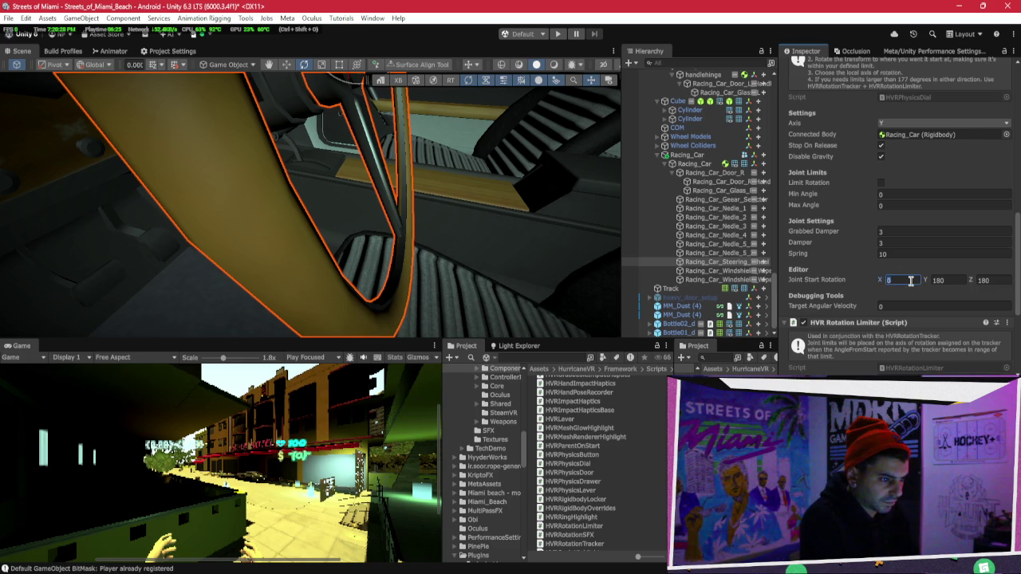
{"action": "type", "text": "5540"}
{"action": "key", "text": "Return"}
{"action": "left_click", "coordinate": [560, 36]}
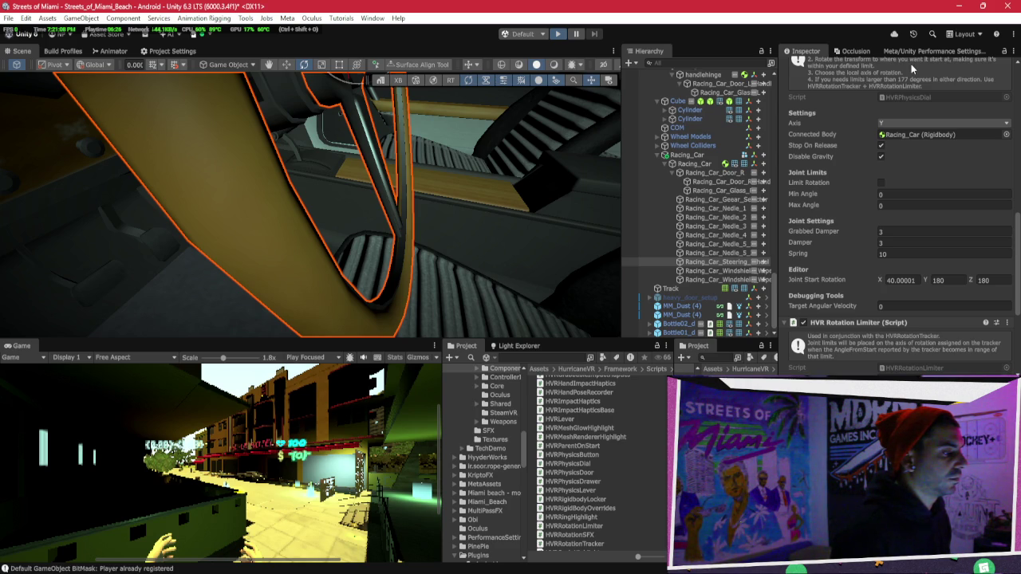
{"action": "key", "text": "ctrl+p"}
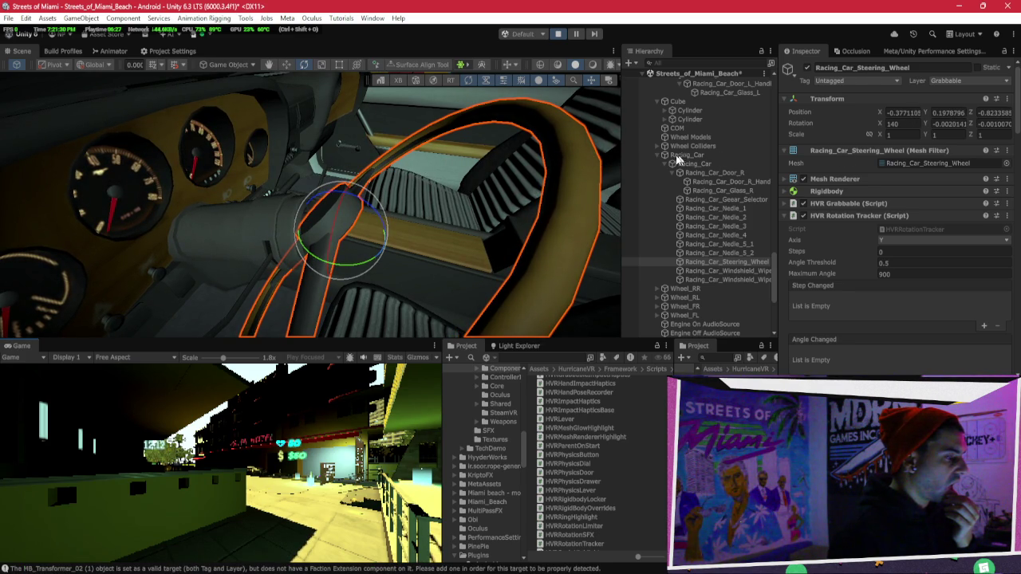
Turn the steering wheel with the Rotate gizmo, then reset Joint Start Rotation X to 0.
{"action": "left_click_drag", "start_coordinate": [338, 228], "coordinate": [348, 208]}
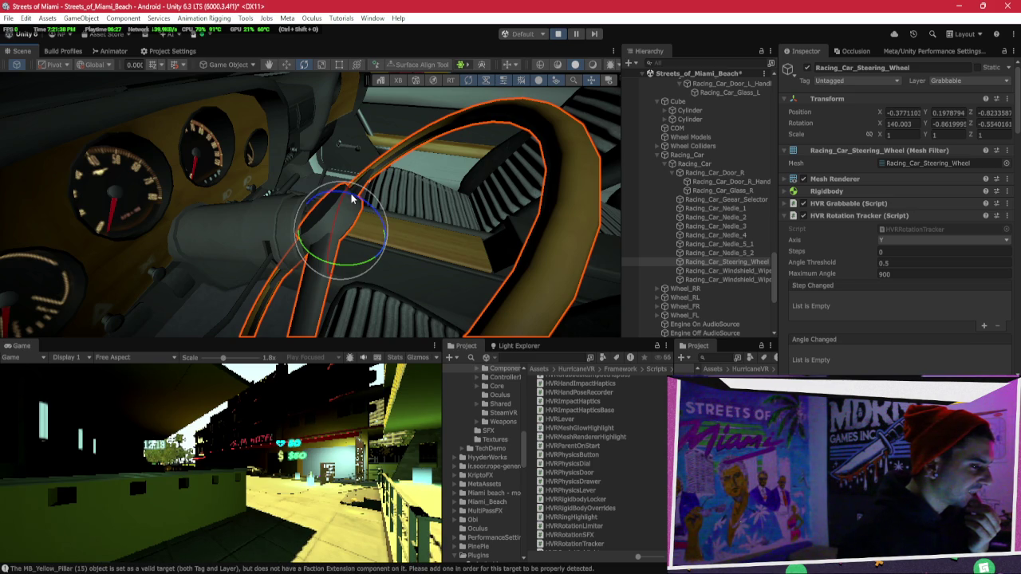
{"action": "scroll", "coordinate": [880, 190], "scroll_direction": "down", "scroll_amount": 5}
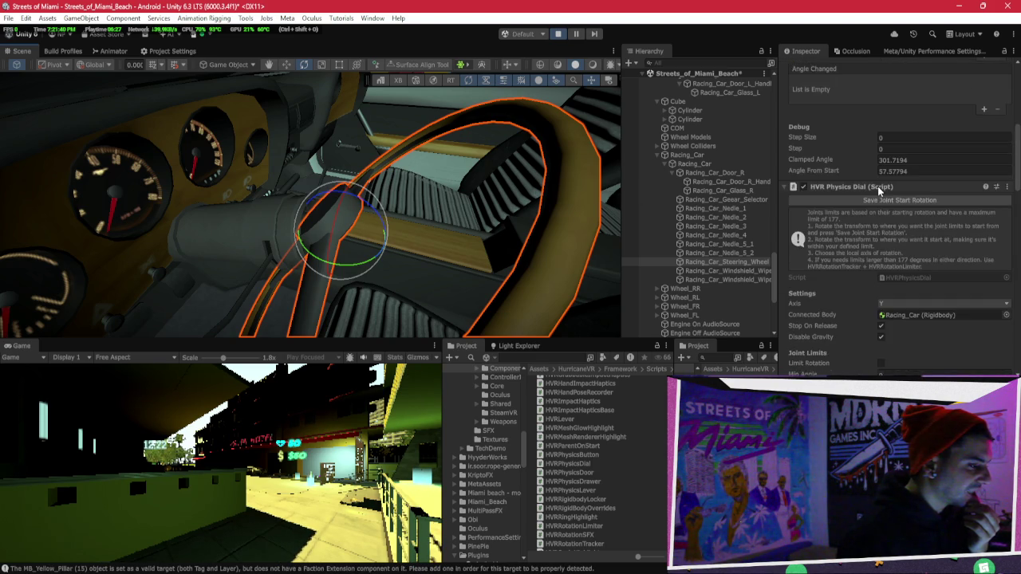
{"action": "scroll", "coordinate": [880, 189], "scroll_direction": "down", "scroll_amount": 7}
{"action": "scroll", "coordinate": [880, 187], "scroll_direction": "down", "scroll_amount": 10}
{"action": "scroll", "coordinate": [880, 190], "scroll_direction": "down", "scroll_amount": 6}
{"action": "scroll", "coordinate": [881, 187], "scroll_direction": "up", "scroll_amount": 8}
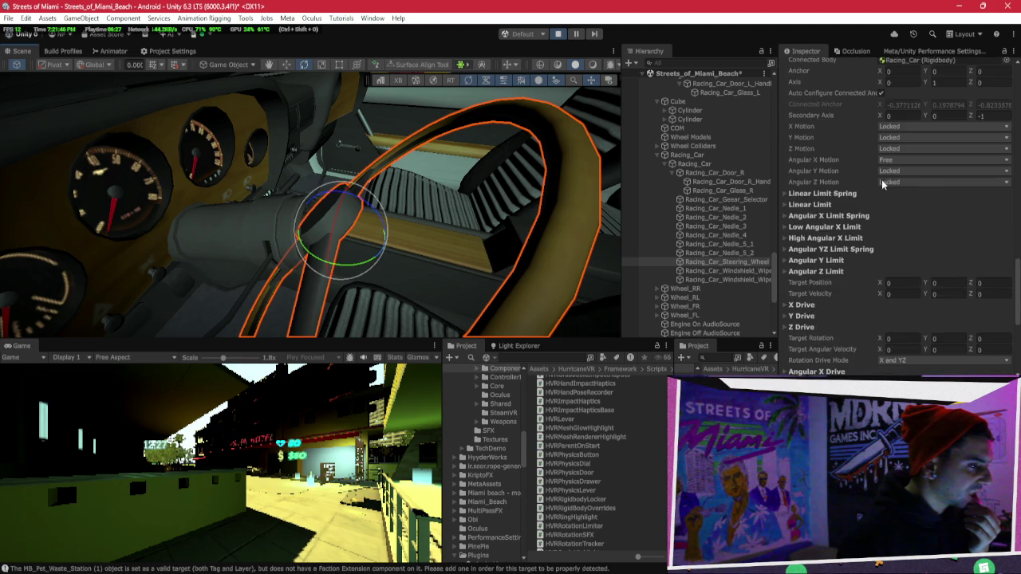
{"action": "scroll", "coordinate": [882, 187], "scroll_direction": "up", "scroll_amount": 8}
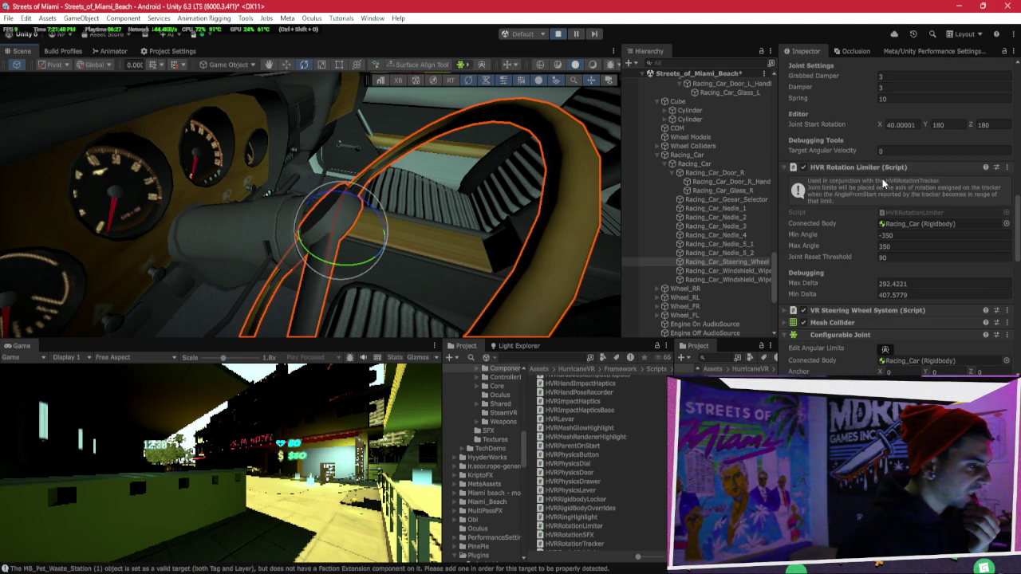
{"action": "left_click", "coordinate": [902, 125]}
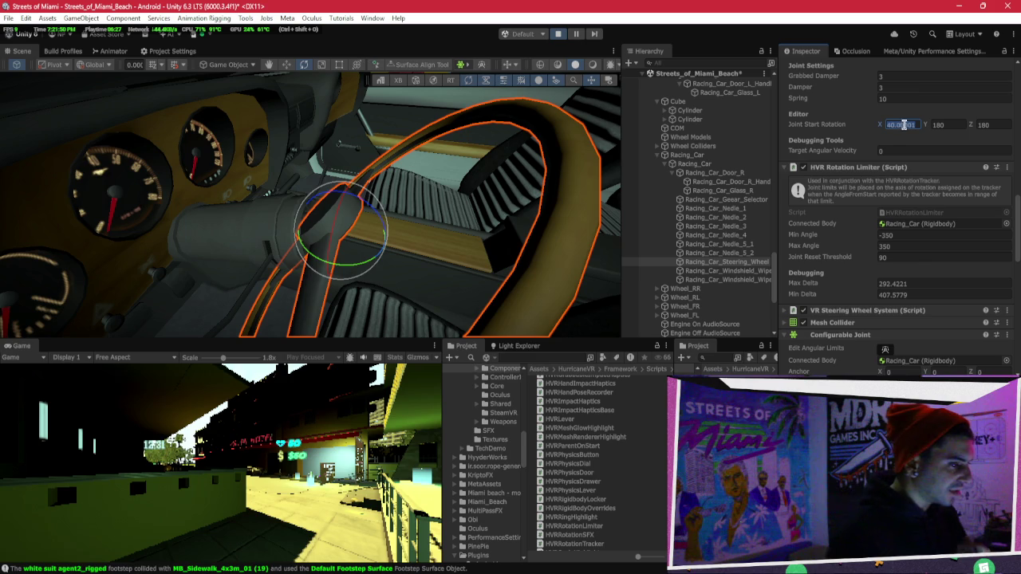
{"action": "type", "text": "0"}
{"action": "key", "text": "ctrl+p"}
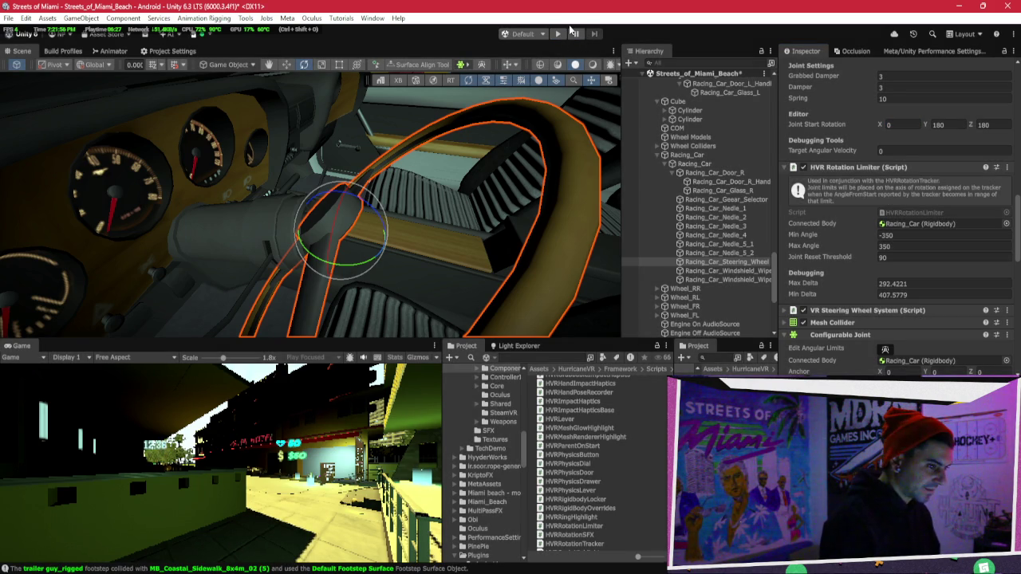
Keep the dial's Joint Start Rotation X at 0, then play-test and pause with the stats overlay shown.
{"action": "left_click", "coordinate": [571, 32]}
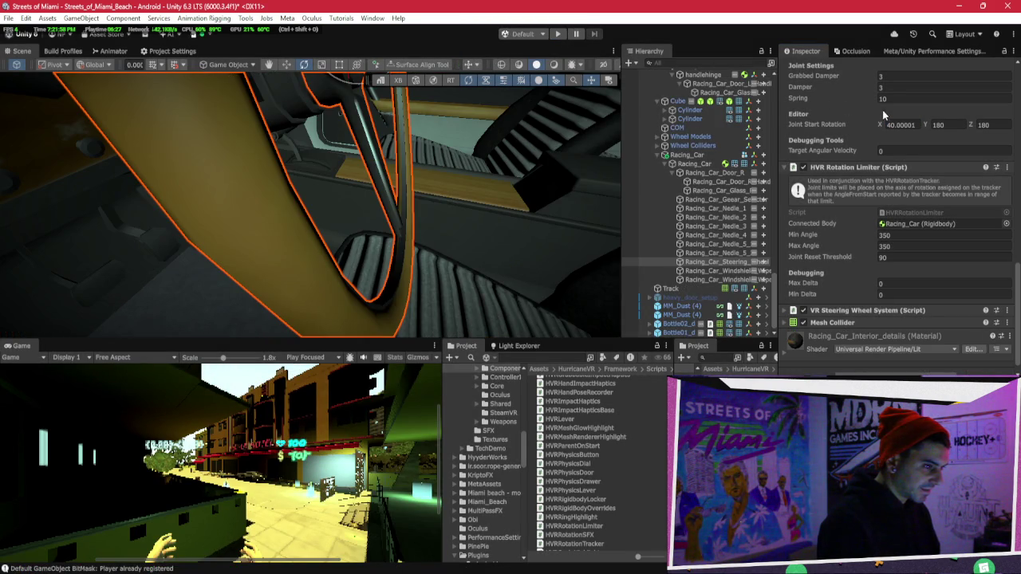
{"action": "left_click", "coordinate": [912, 123]}
{"action": "type", "text": "0"}
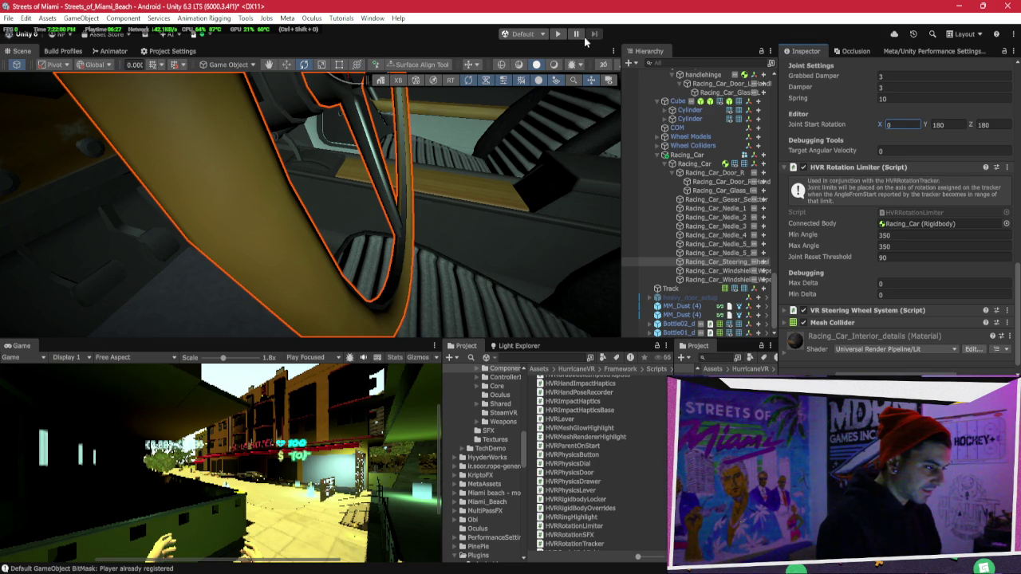
{"action": "left_click", "coordinate": [562, 35]}
{"action": "left_click", "coordinate": [575, 37]}
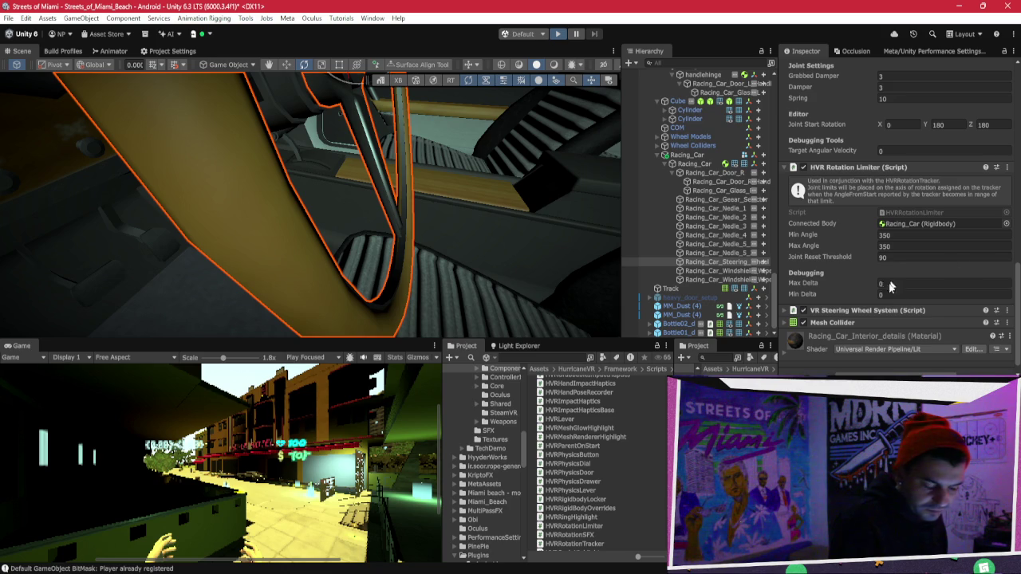
{"action": "key", "text": "ctrl+shift+o"}
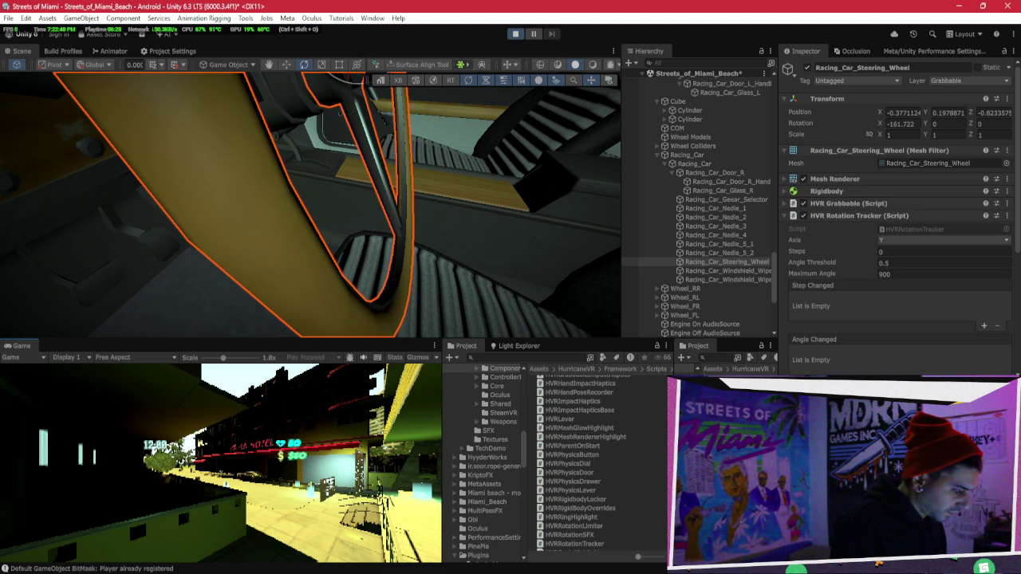
{"action": "key", "text": "f"}
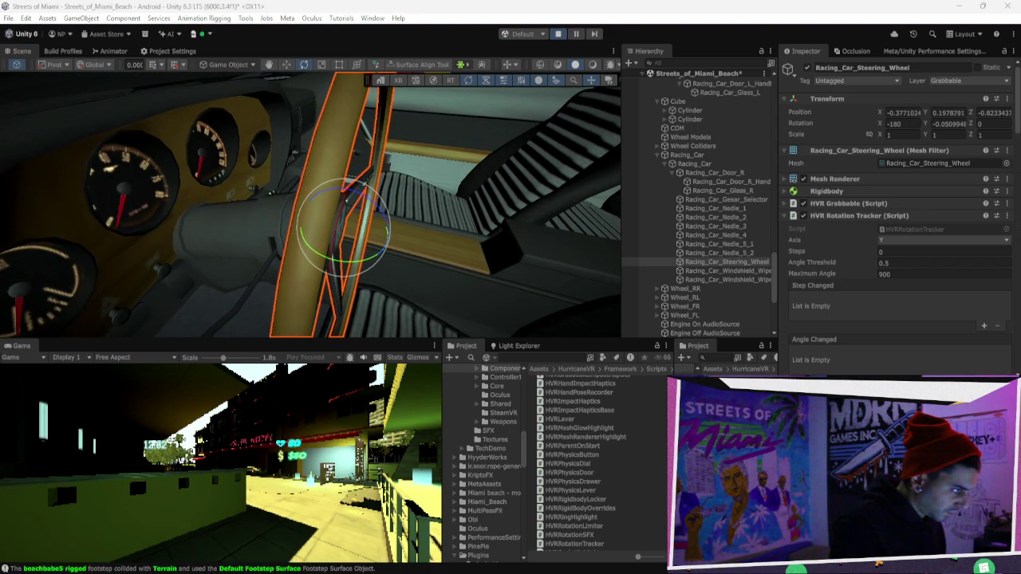
Orbit around the steering wheel and reopen the dial's Joint Start Rotation X field for editing.
{"action": "mouse_move", "coordinate": [448, 284]}
{"action": "left_mouse_down"}
{"action": "mouse_move", "coordinate": [446, 267]}
{"action": "mouse_move", "coordinate": [401, 267]}
{"action": "mouse_move", "coordinate": [277, 219]}
{"action": "mouse_move", "coordinate": [462, 219]}
{"action": "mouse_move", "coordinate": [456, 188]}
{"action": "left_mouse_up"}
{"action": "scroll", "coordinate": [905, 260], "scroll_direction": "down", "scroll_amount": 15}
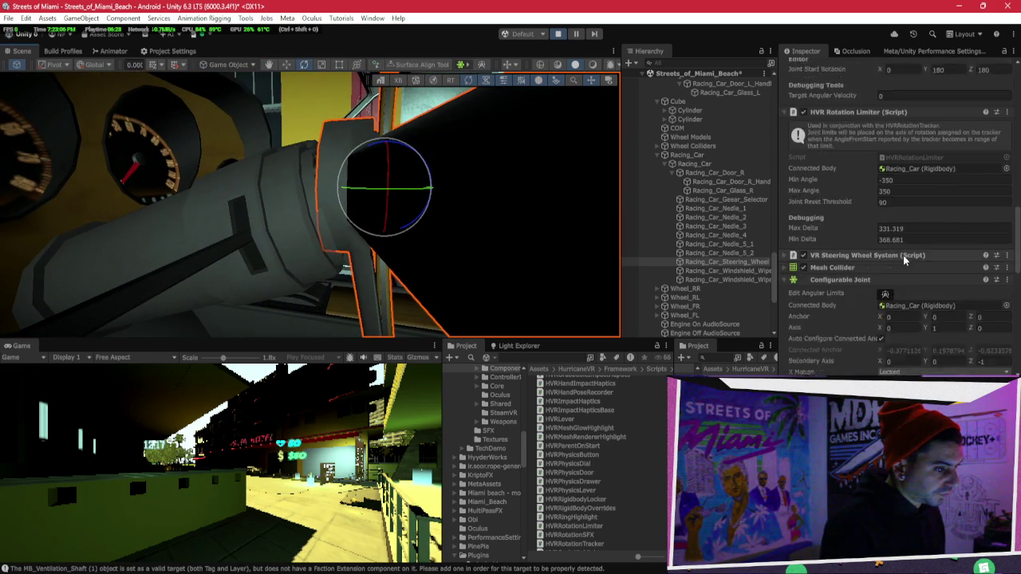
{"action": "scroll", "coordinate": [905, 259], "scroll_direction": "down", "scroll_amount": 3}
{"action": "scroll", "coordinate": [901, 254], "scroll_direction": "up", "scroll_amount": 10}
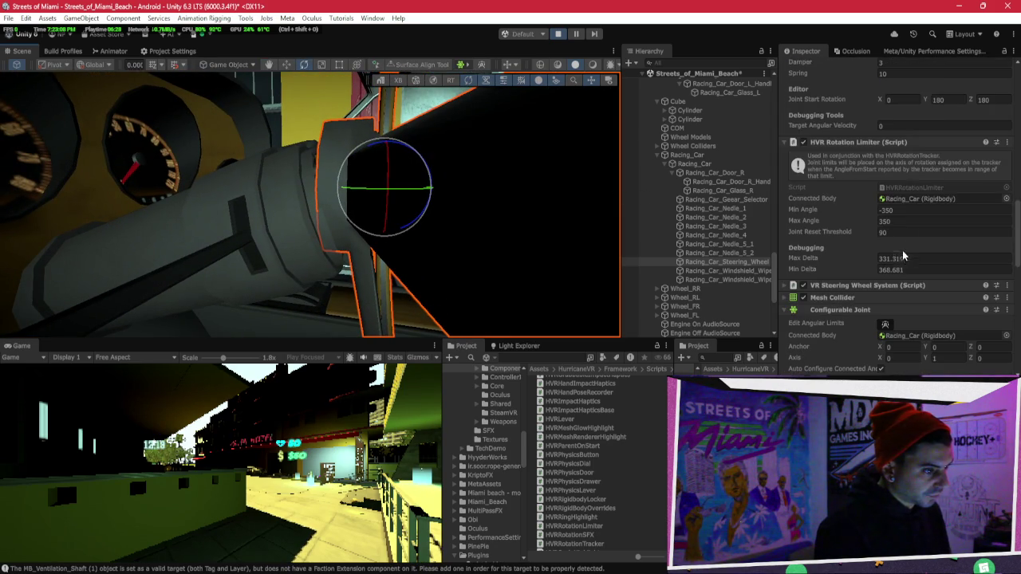
{"action": "scroll", "coordinate": [899, 248], "scroll_direction": "up", "scroll_amount": 3}
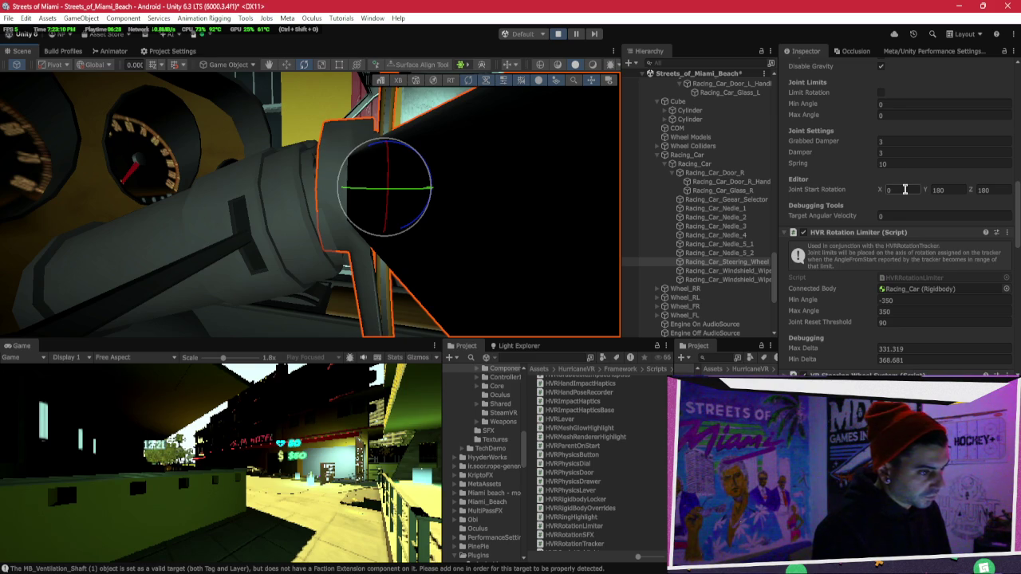
{"action": "left_click", "coordinate": [904, 189]}
{"action": "key", "text": "Return"}
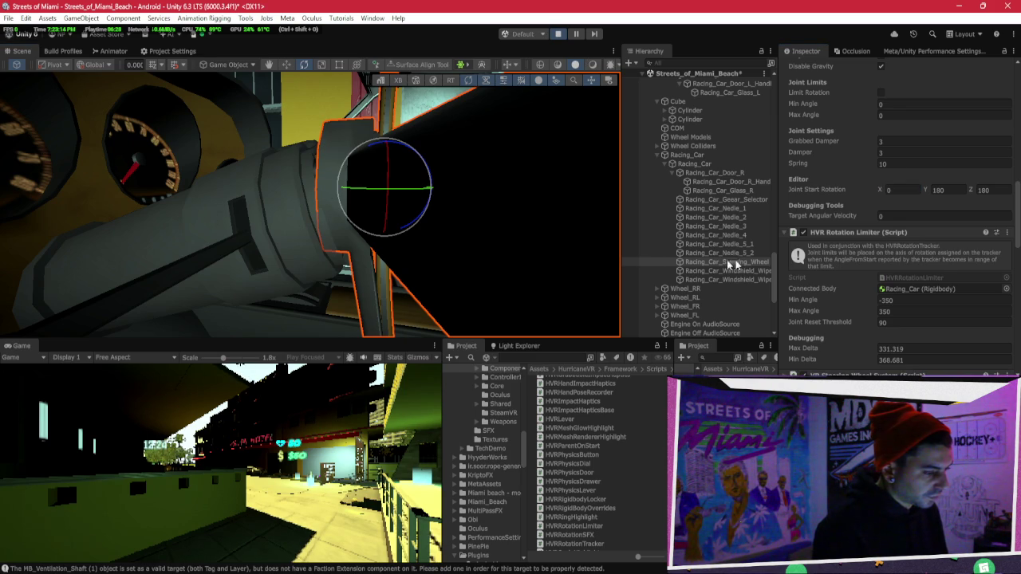
{"action": "left_click", "coordinate": [902, 190]}
Commit 10 as the dial's Joint Start Rotation X and exit play mode.
{"action": "type", "text": "10"}
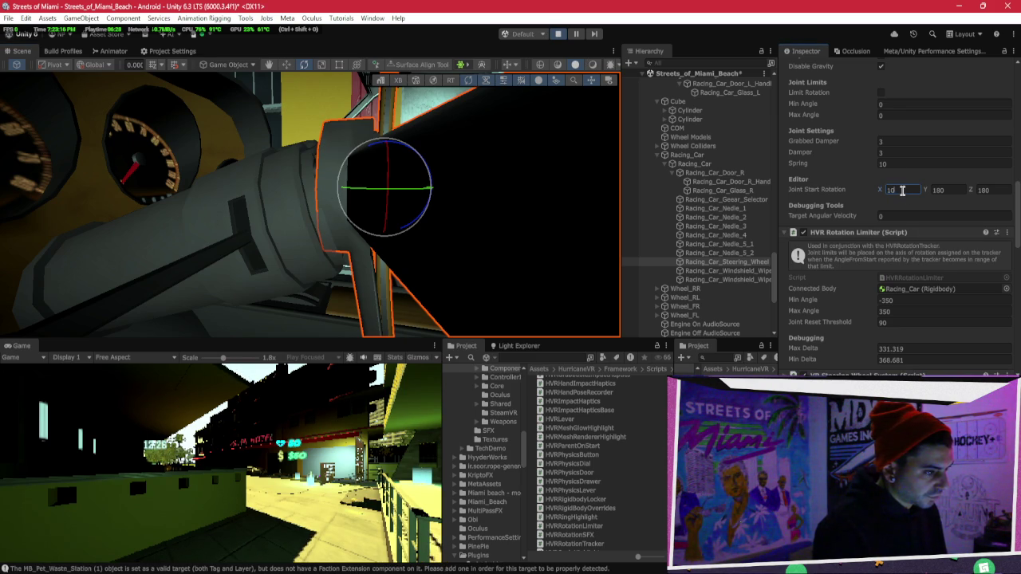
{"action": "key", "text": "Return"}
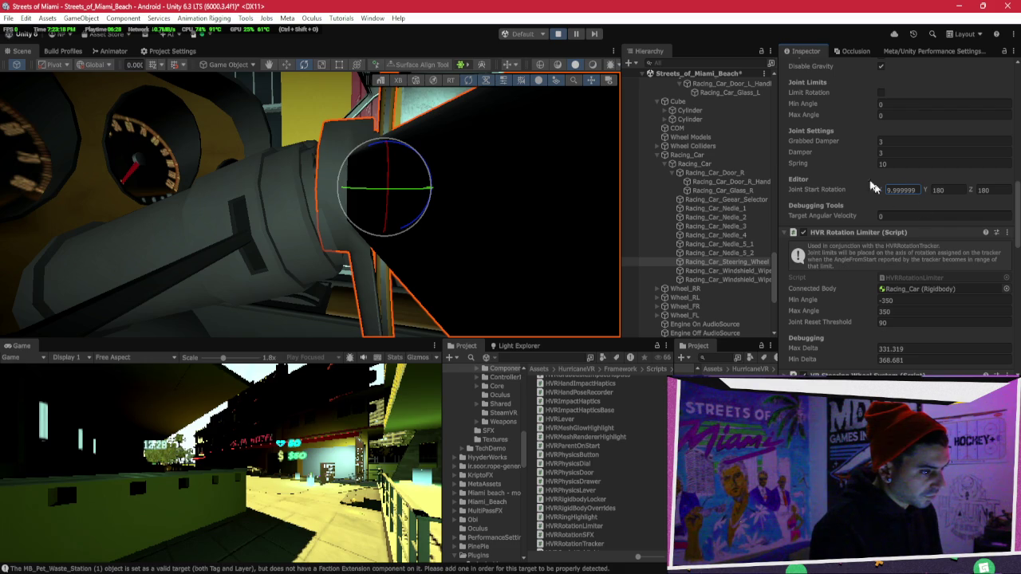
{"action": "left_click", "coordinate": [558, 34]}
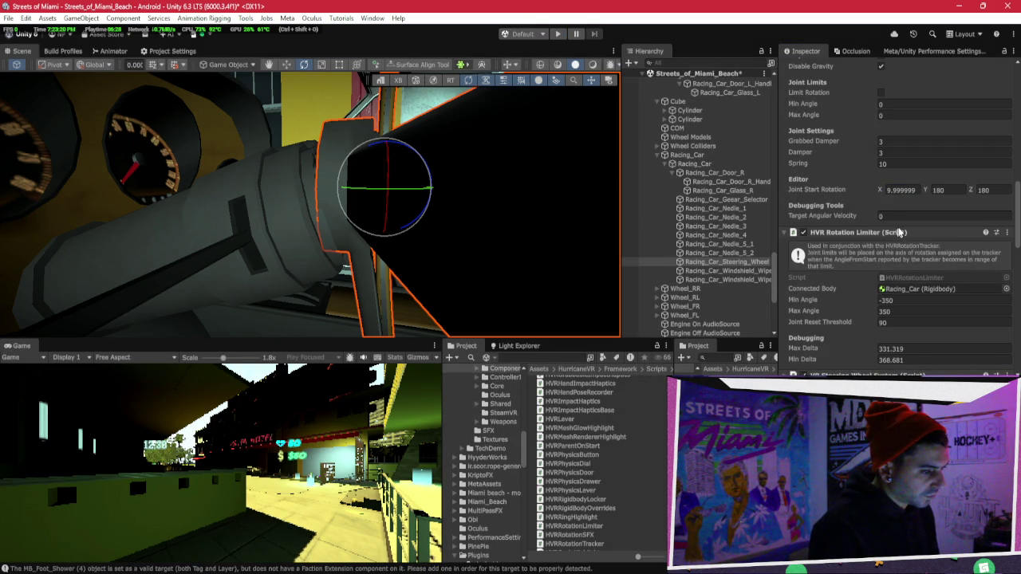
Reconfirm Joint Start Rotation X at 10 and run a play test of the steering wheel.
{"action": "left_click", "coordinate": [897, 191]}
{"action": "key", "text": "Return"}
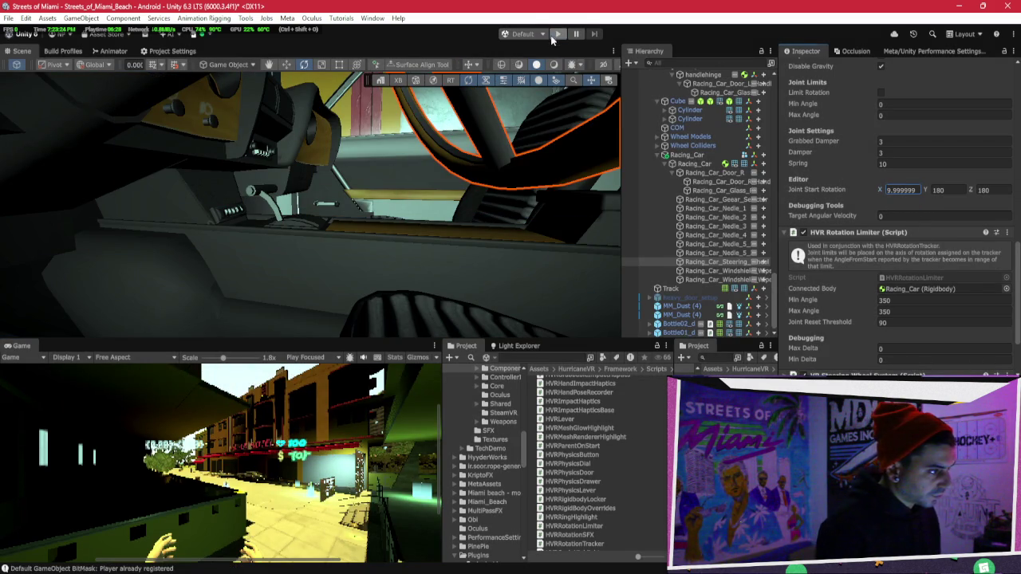
{"action": "left_click", "coordinate": [560, 36]}
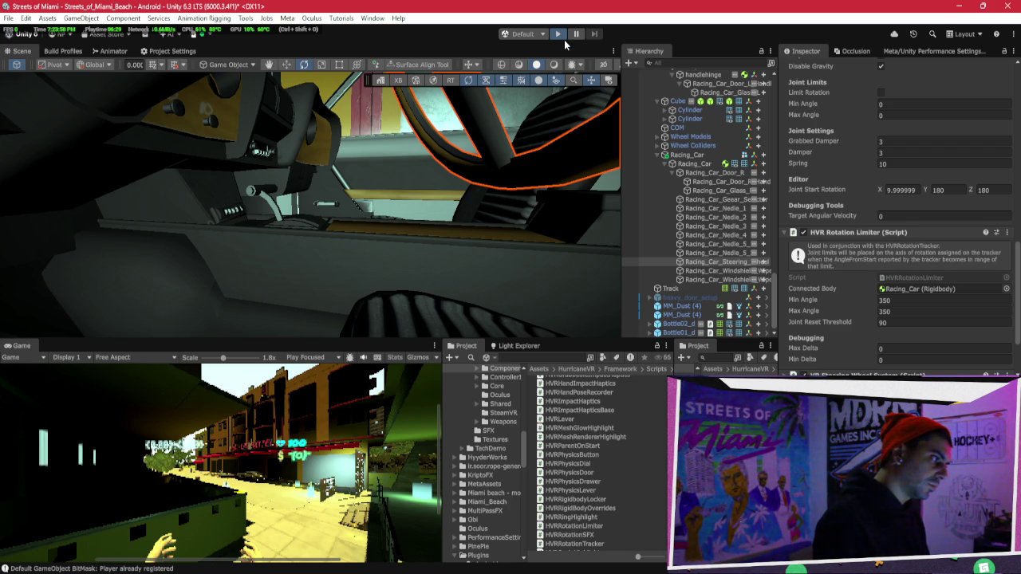
{"action": "left_click", "coordinate": [565, 43]}
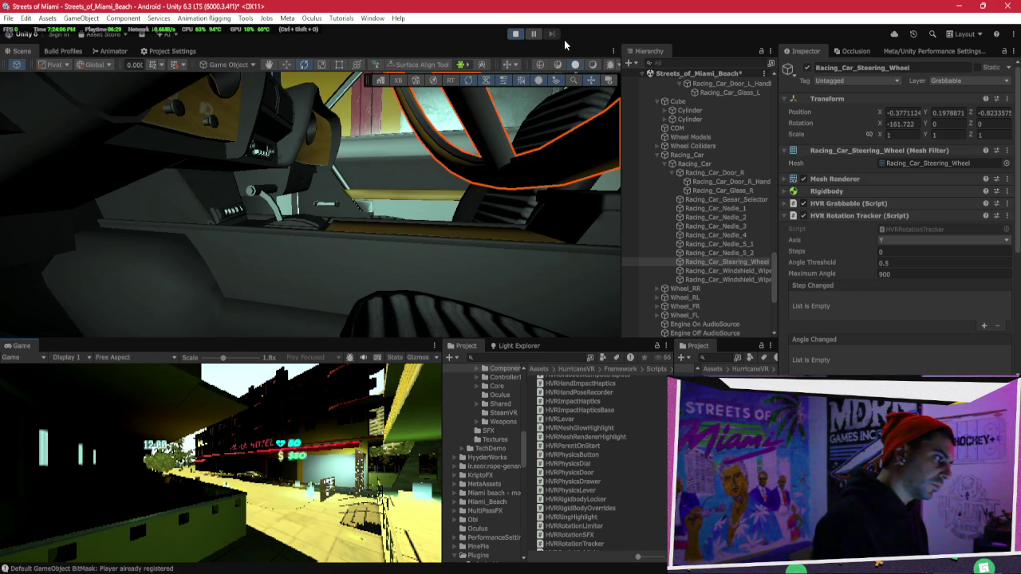
Frame the steering wheel and enter -15 (345) as the dial's Joint Start Rotation X.
{"action": "key", "text": "f"}
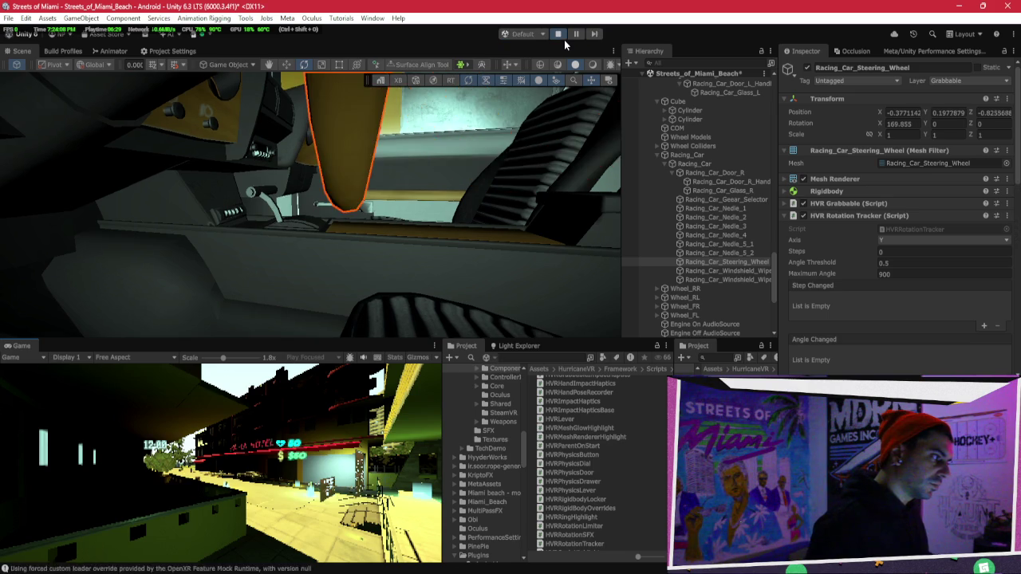
{"action": "mouse_move", "coordinate": [375, 222]}
{"action": "left_mouse_down"}
{"action": "mouse_move", "coordinate": [364, 218]}
{"action": "mouse_move", "coordinate": [383, 224]}
{"action": "left_mouse_up"}
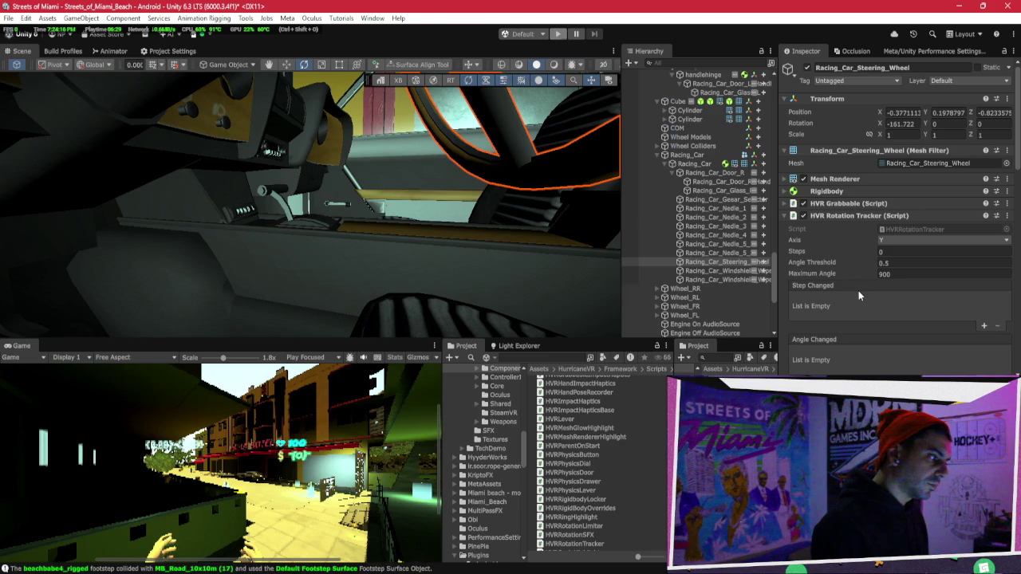
{"action": "scroll", "coordinate": [863, 295], "scroll_direction": "down", "scroll_amount": 10}
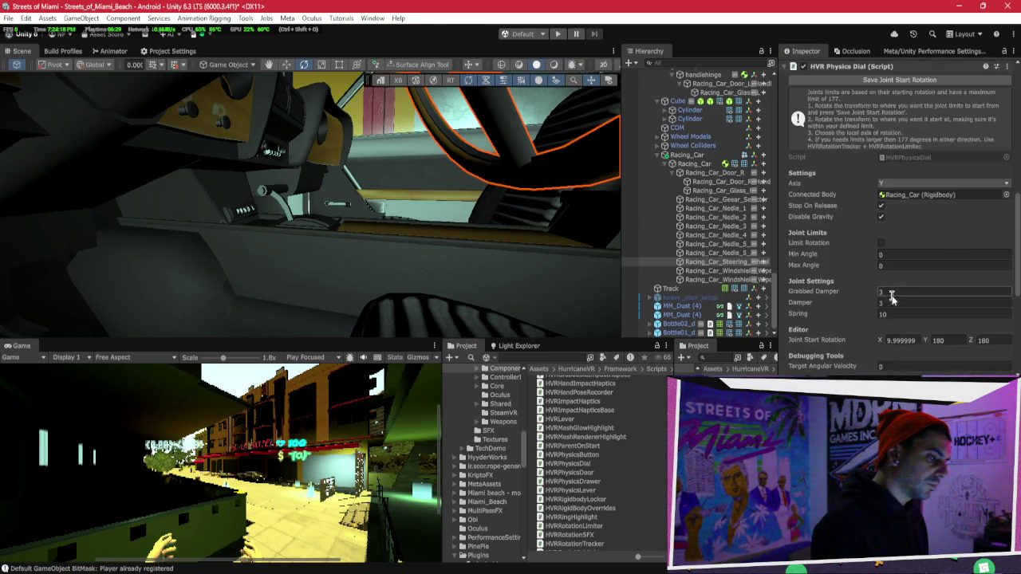
{"action": "left_click", "coordinate": [910, 191]}
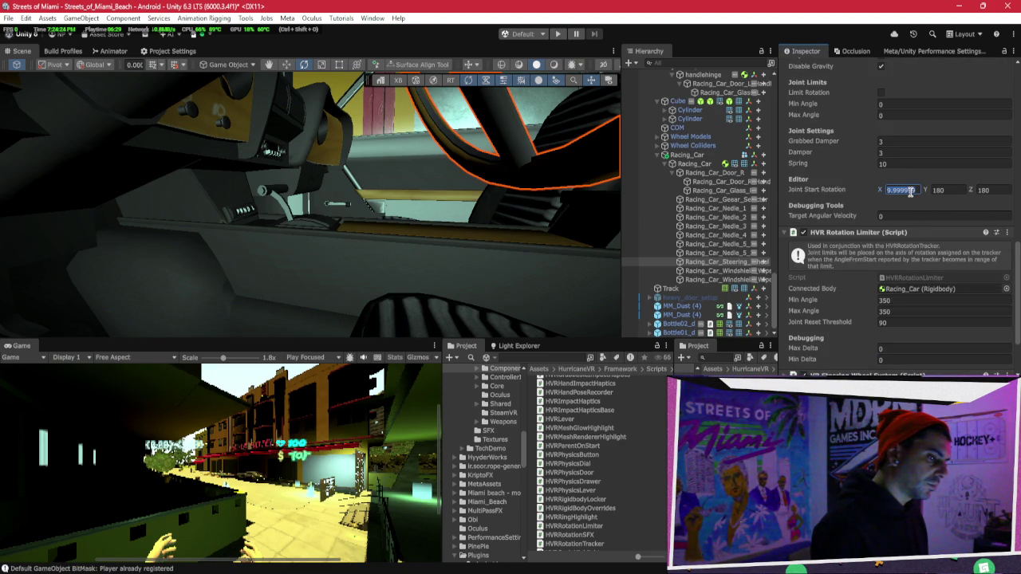
{"action": "type", "text": "-15"}
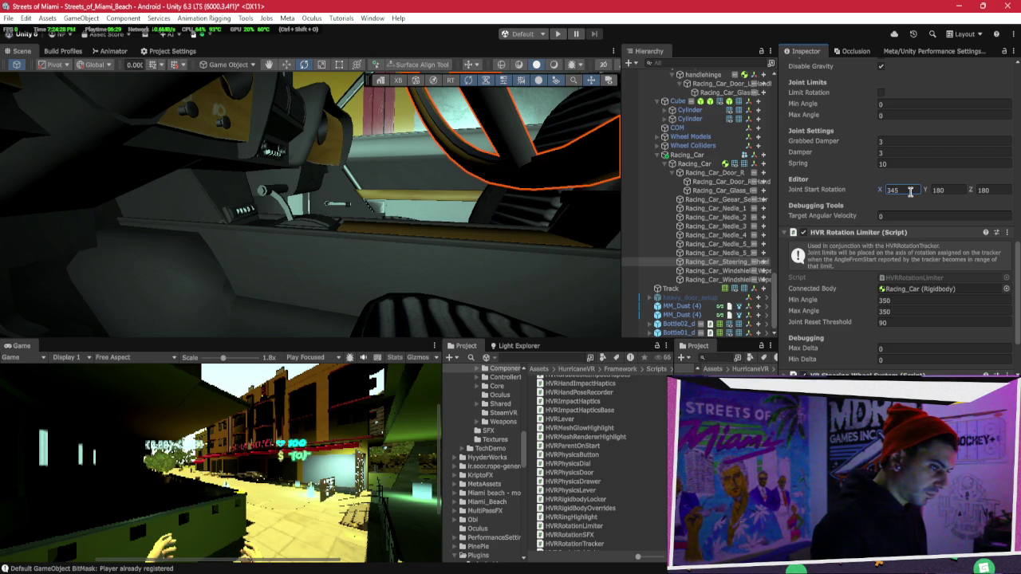
Play-test the wheel with the new start rotation, then stop play mode.
{"action": "left_click", "coordinate": [557, 33]}
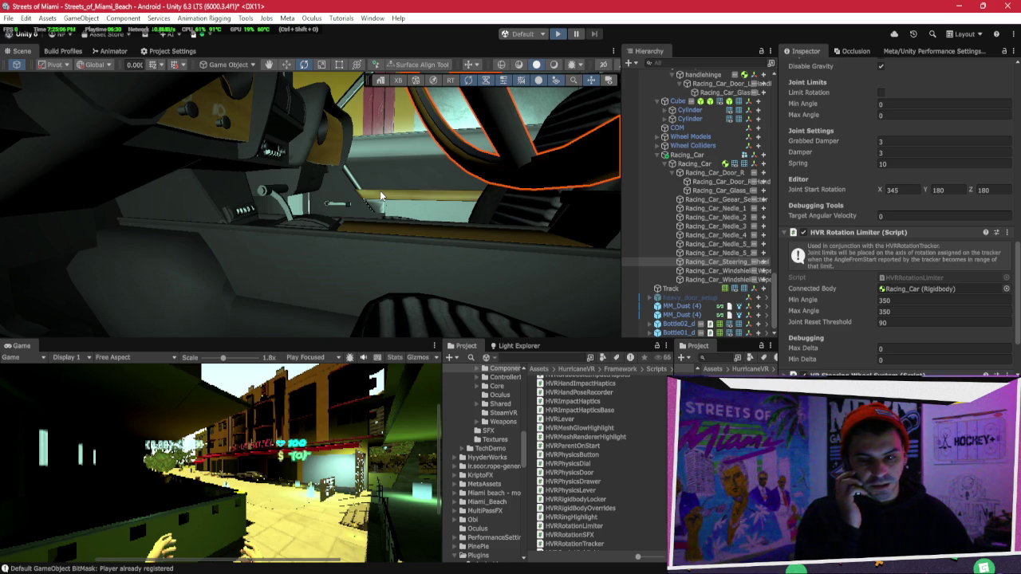
{"action": "key", "text": "ctrl+p"}
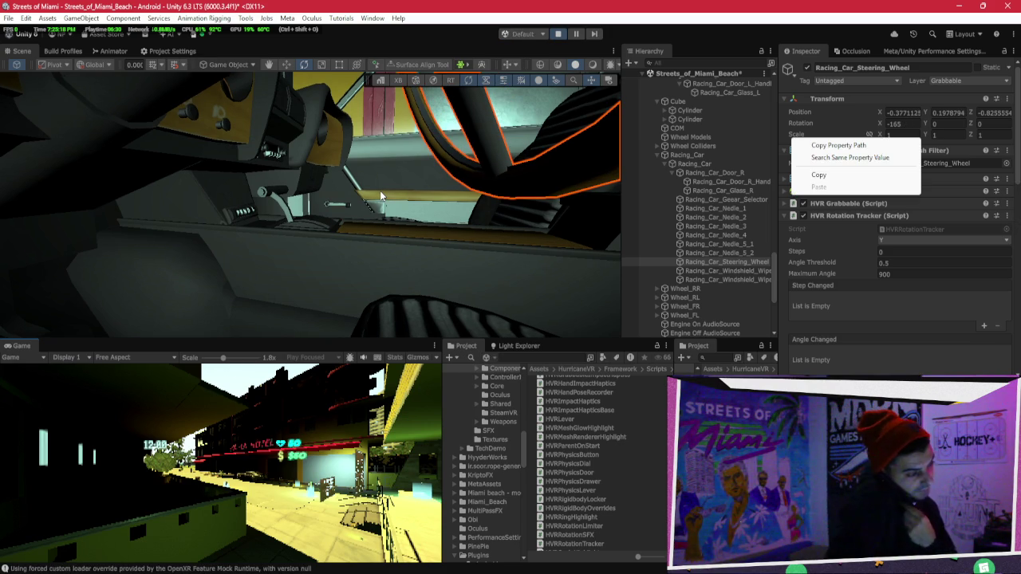
{"action": "left_click", "coordinate": [379, 190]}
{"action": "key", "text": "f"}
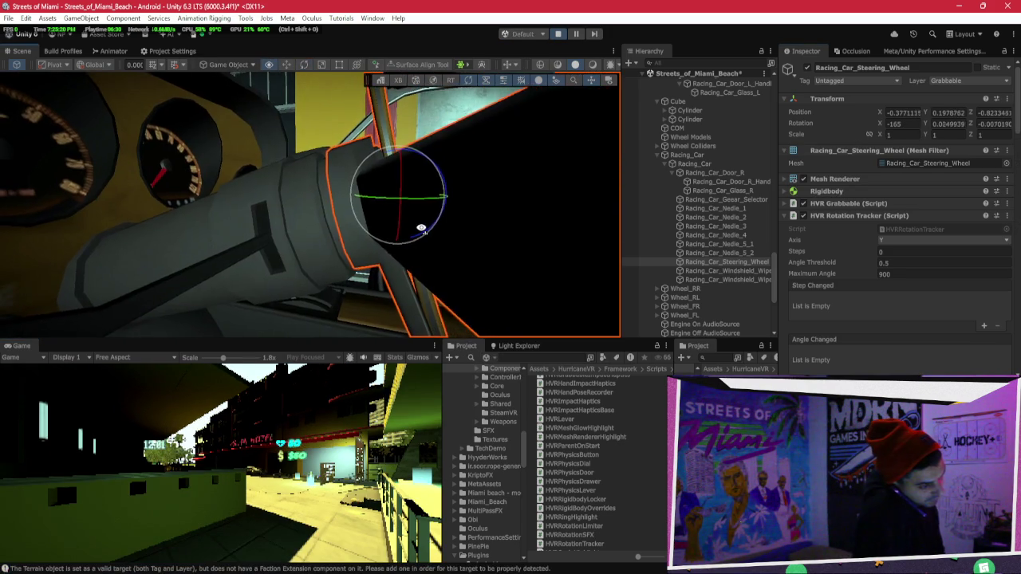
{"action": "mouse_move", "coordinate": [407, 235]}
{"action": "left_mouse_down"}
{"action": "mouse_move", "coordinate": [443, 228]}
{"action": "mouse_move", "coordinate": [486, 244]}
{"action": "mouse_move", "coordinate": [467, 256]}
{"action": "mouse_move", "coordinate": [486, 246]}
{"action": "mouse_move", "coordinate": [272, 207]}
{"action": "mouse_move", "coordinate": [311, 203]}
{"action": "left_mouse_up"}
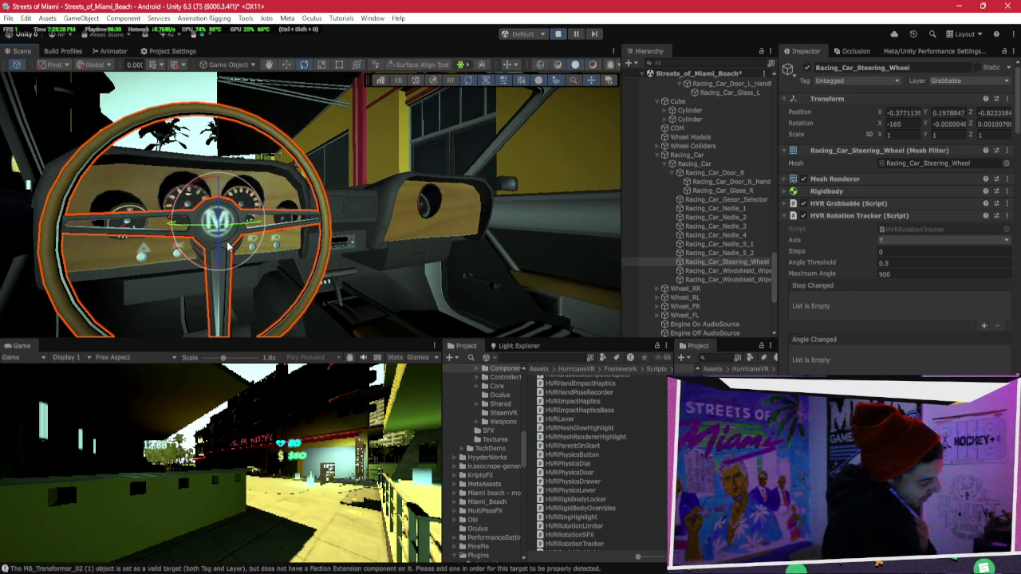
{"action": "mouse_move", "coordinate": [228, 246]}
{"action": "left_mouse_down"}
{"action": "mouse_move", "coordinate": [283, 240]}
{"action": "mouse_move", "coordinate": [390, 275]}
{"action": "mouse_move", "coordinate": [416, 248]}
{"action": "mouse_move", "coordinate": [543, 241]}
{"action": "left_mouse_up"}
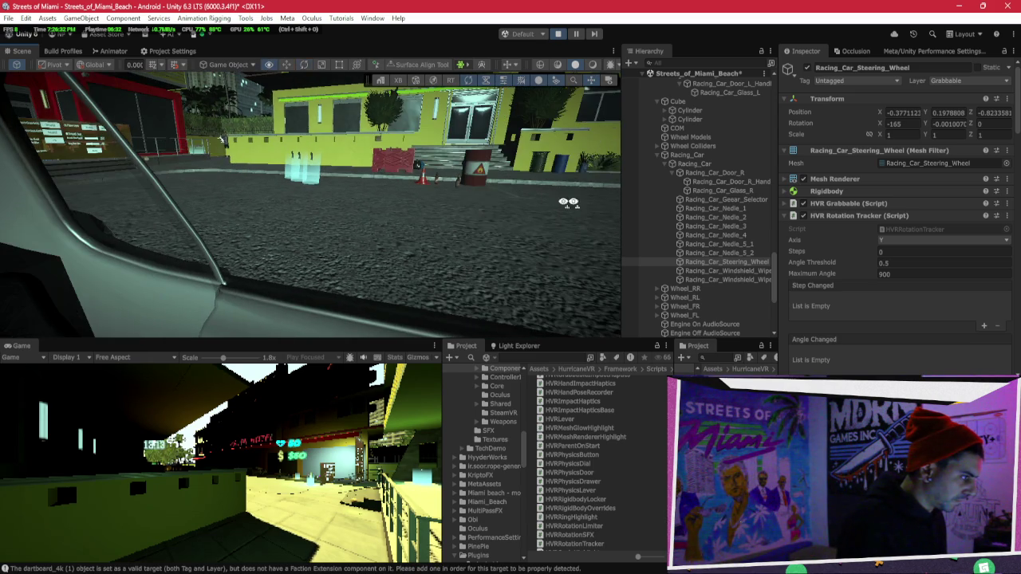
{"action": "key", "text": "f"}
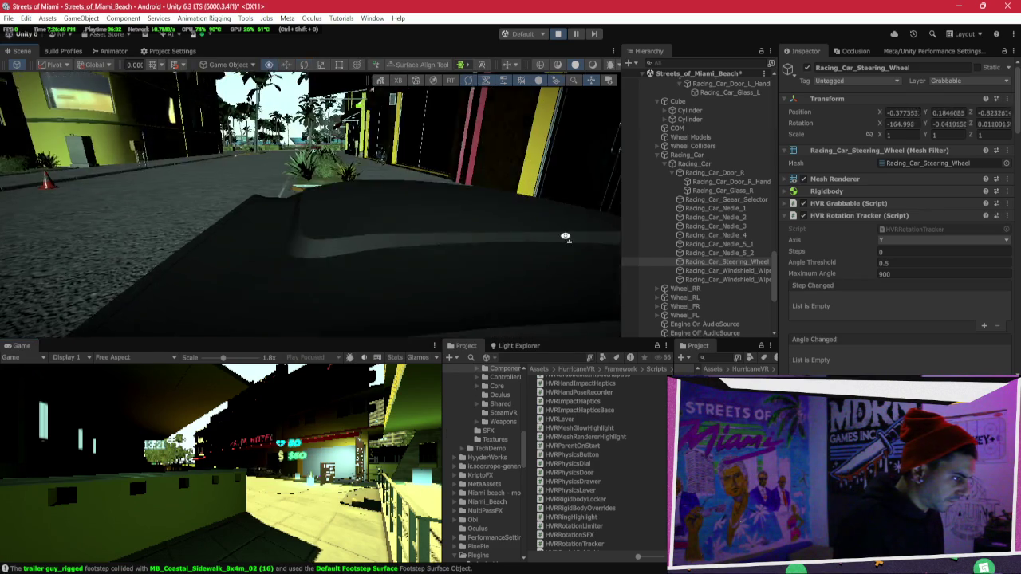
Nudge Racing_Car_Steering_Wheel slightly with the rotate gizmo, keeping its X rotation near -165.
{"action": "mouse_move", "coordinate": [515, 257]}
{"action": "left_mouse_down"}
{"action": "mouse_move", "coordinate": [473, 247]}
{"action": "mouse_move", "coordinate": [374, 258]}
{"action": "mouse_move", "coordinate": [357, 239]}
{"action": "mouse_move", "coordinate": [519, 279]}
{"action": "left_mouse_up"}
{"action": "key", "text": "w"}
{"action": "key", "text": "f"}
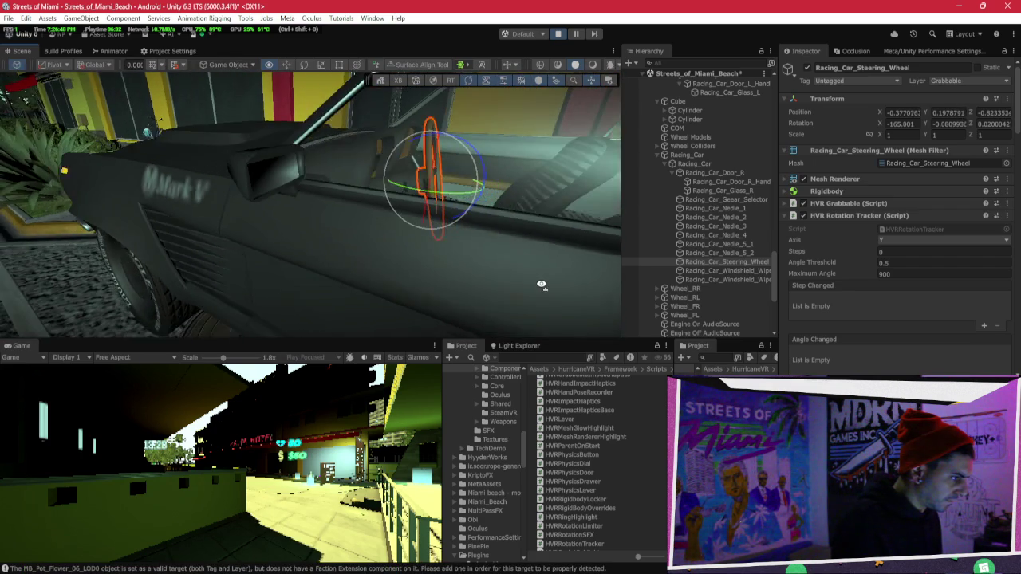
{"action": "mouse_move", "coordinate": [426, 200]}
{"action": "left_mouse_down"}
{"action": "mouse_move", "coordinate": [403, 377]}
{"action": "mouse_move", "coordinate": [422, 47]}
{"action": "mouse_move", "coordinate": [437, 168]}
{"action": "left_mouse_up"}
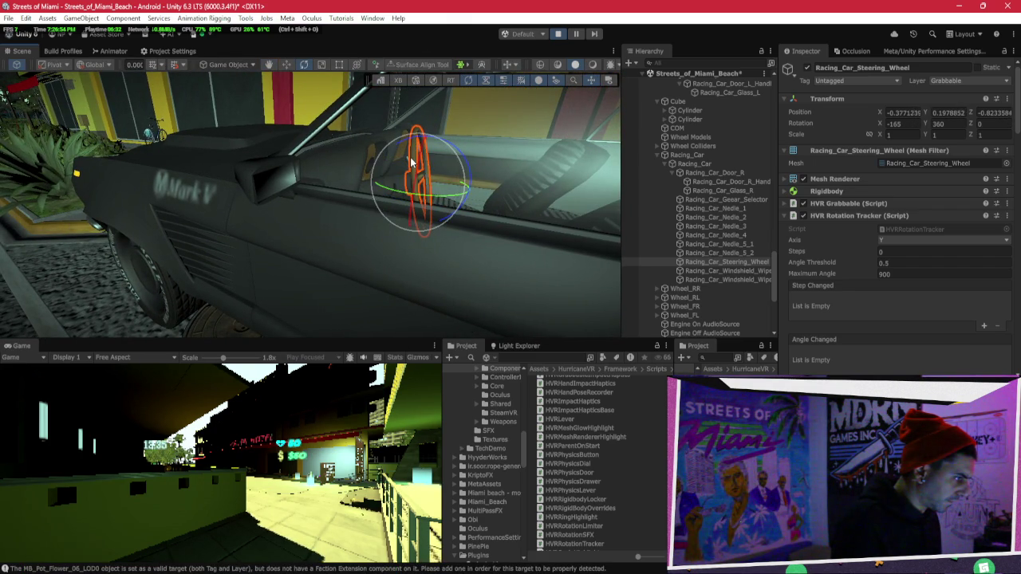
{"action": "left_click", "coordinate": [743, 263]}
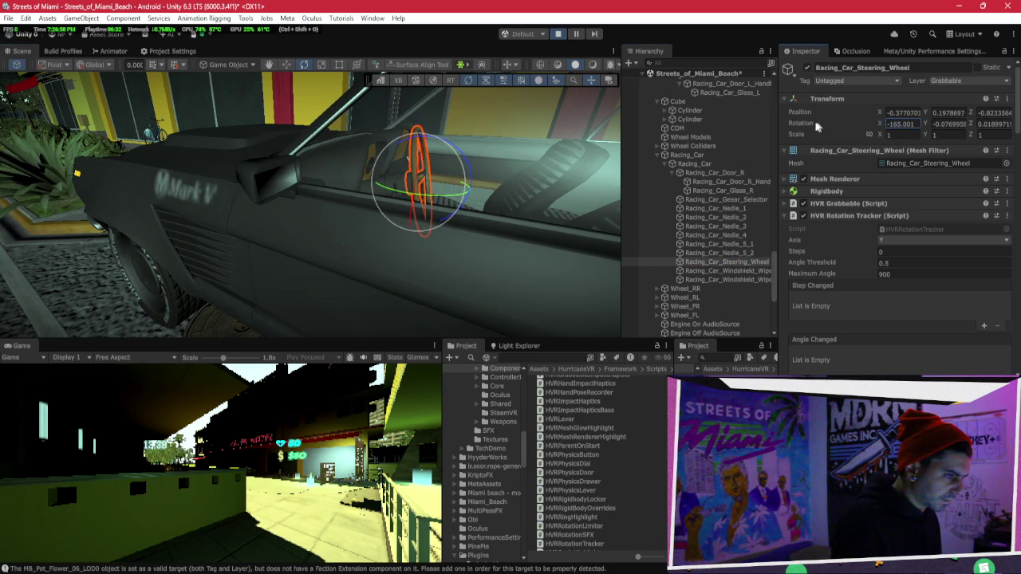
{"action": "left_click_drag", "start_coordinate": [463, 181], "coordinate": [401, 183]}
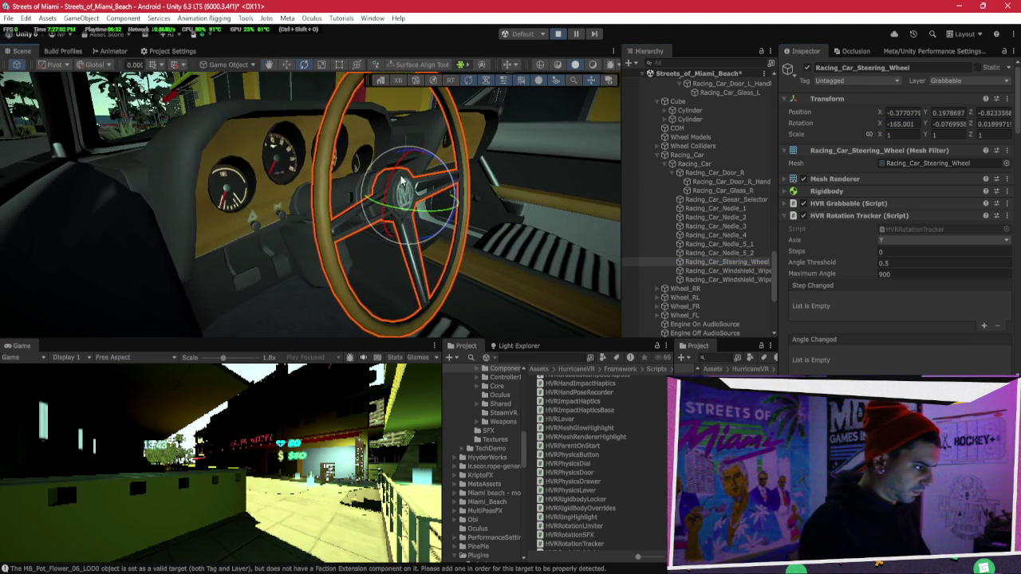
Save Joint Start Rotation on HVR Physics Dial, collapse the wheel's component panels, and play.
{"action": "left_click", "coordinate": [854, 216]}
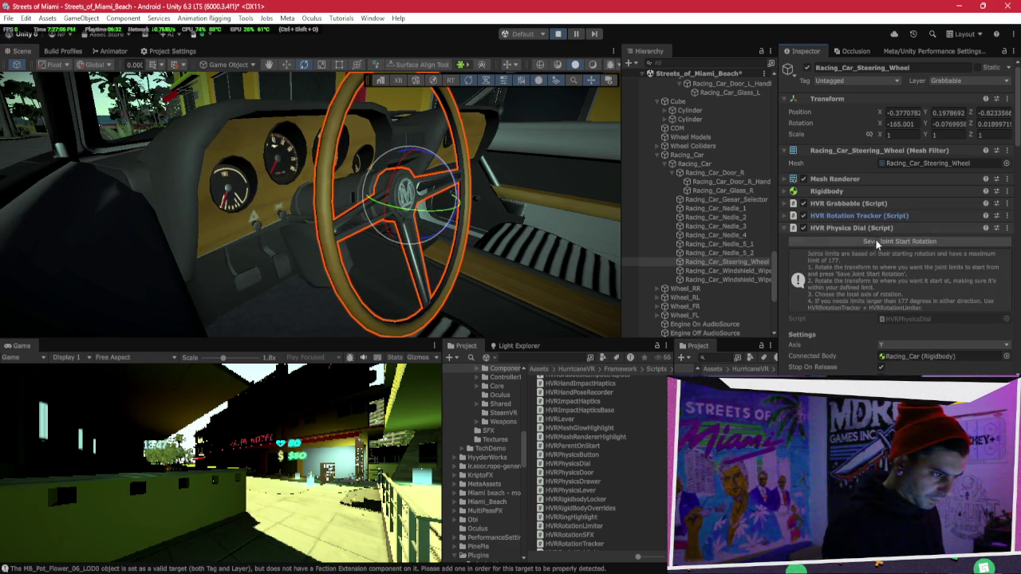
{"action": "left_click", "coordinate": [878, 244]}
{"action": "left_click", "coordinate": [875, 230]}
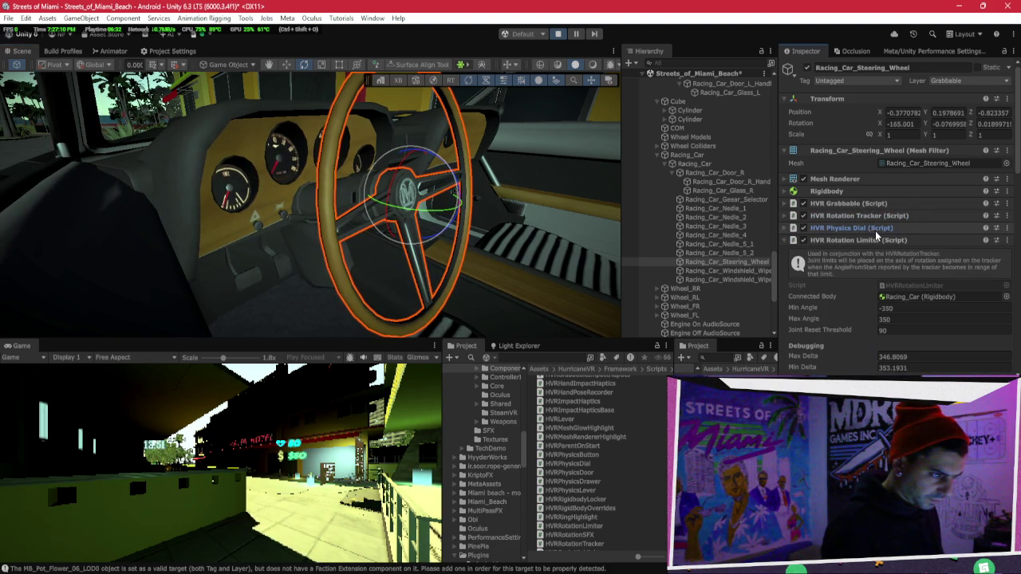
{"action": "left_click", "coordinate": [879, 242]}
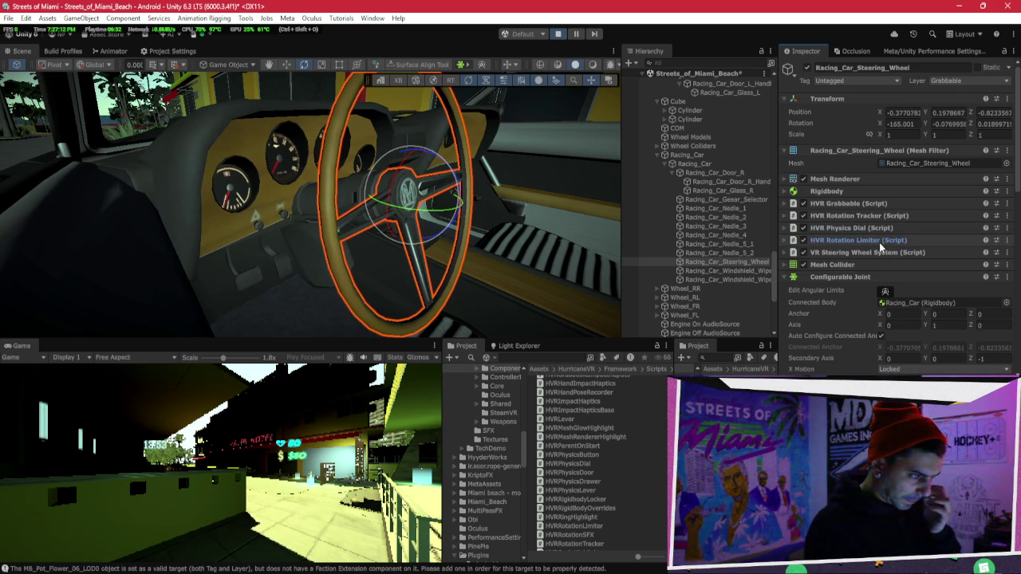
{"action": "left_click", "coordinate": [875, 253]}
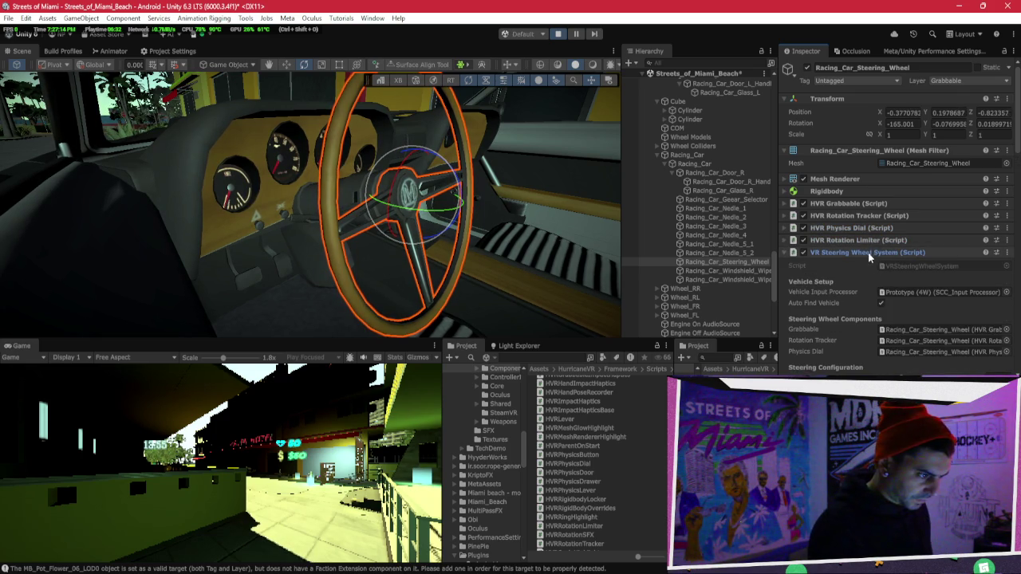
{"action": "left_click", "coordinate": [869, 252]}
{"action": "left_click", "coordinate": [864, 279]}
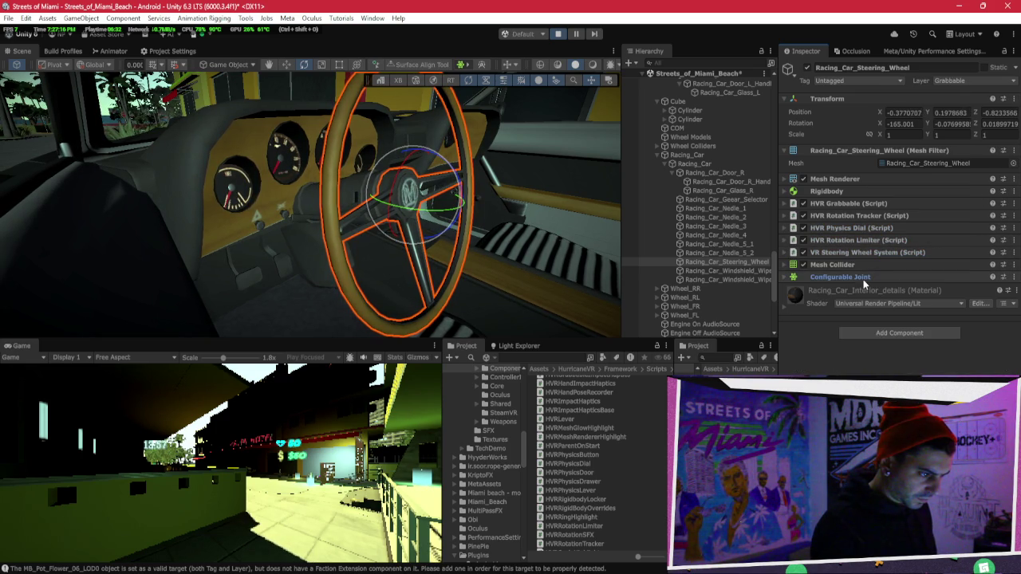
{"action": "left_click", "coordinate": [562, 34]}
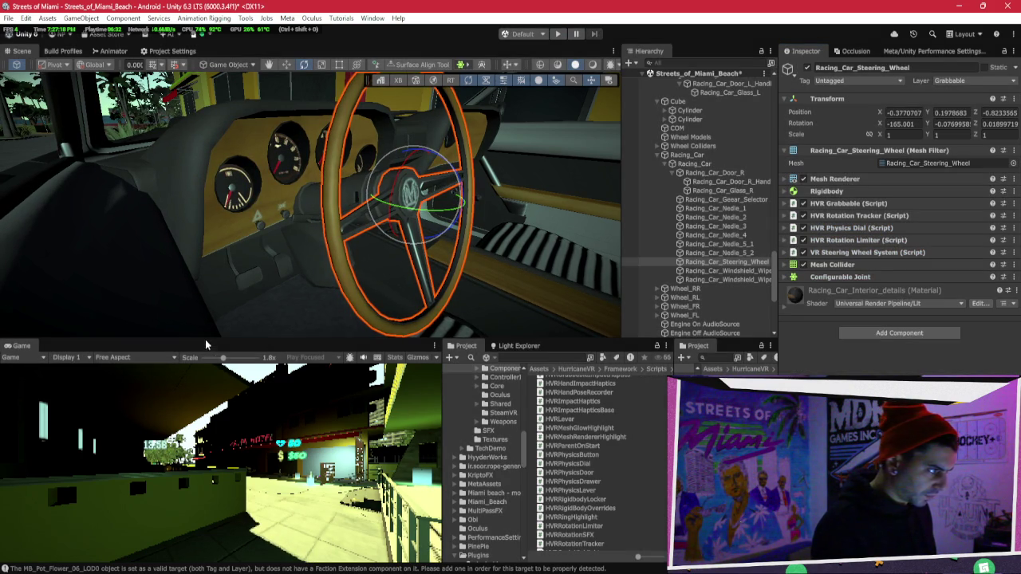
{"action": "mouse_move", "coordinate": [216, 322]}
{"action": "left_mouse_down"}
{"action": "mouse_move", "coordinate": [376, 254]}
{"action": "mouse_move", "coordinate": [505, 264]}
{"action": "mouse_move", "coordinate": [422, 228]}
{"action": "mouse_move", "coordinate": [430, 223]}
{"action": "mouse_move", "coordinate": [369, 238]}
{"action": "mouse_move", "coordinate": [408, 269]}
{"action": "mouse_move", "coordinate": [433, 206]}
{"action": "left_mouse_up"}
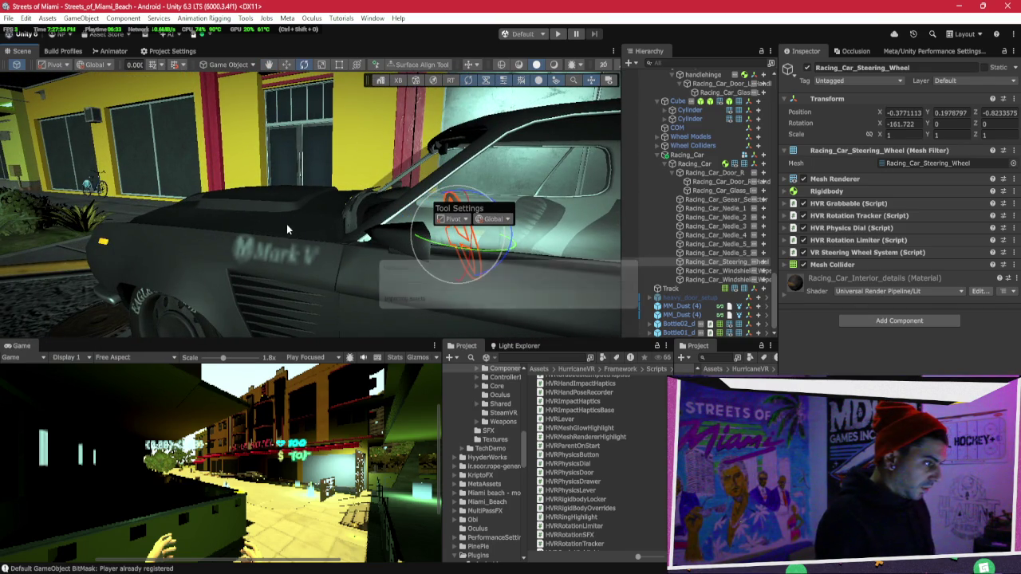
{"action": "mouse_move", "coordinate": [211, 188]}
{"action": "left_mouse_down"}
{"action": "mouse_move", "coordinate": [624, 177]}
{"action": "mouse_move", "coordinate": [627, 190]}
{"action": "mouse_move", "coordinate": [1013, 214]}
{"action": "left_mouse_up"}
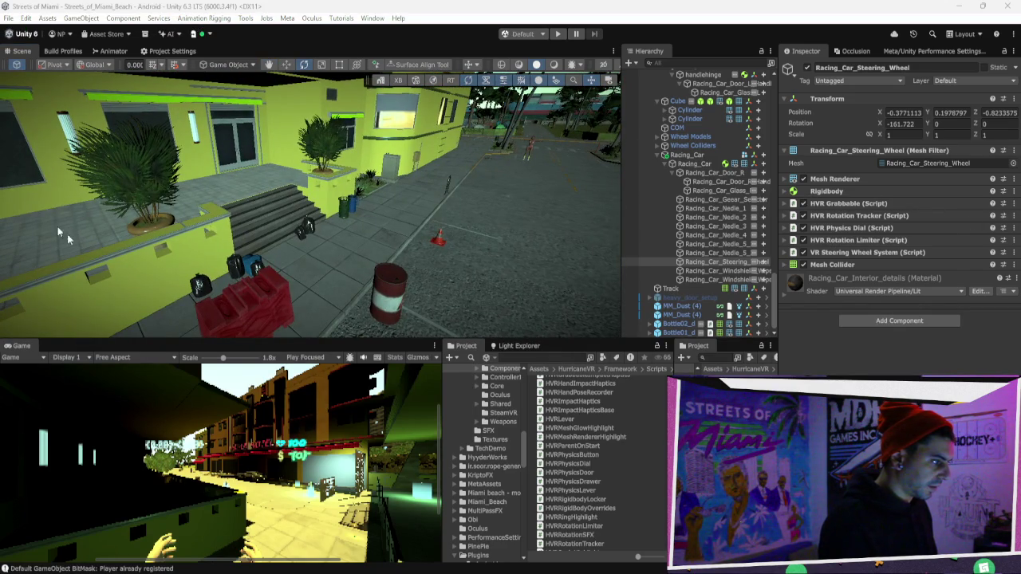
{"action": "mouse_move", "coordinate": [497, 201]}
{"action": "left_mouse_down"}
{"action": "mouse_move", "coordinate": [588, 188]}
{"action": "mouse_move", "coordinate": [665, 196]}
{"action": "mouse_move", "coordinate": [254, 249]}
{"action": "mouse_move", "coordinate": [293, 259]}
{"action": "mouse_move", "coordinate": [372, 221]}
{"action": "mouse_move", "coordinate": [296, 196]}
{"action": "mouse_move", "coordinate": [266, 208]}
{"action": "mouse_move", "coordinate": [472, 194]}
{"action": "mouse_move", "coordinate": [335, 200]}
{"action": "left_mouse_up"}
{"action": "scroll", "coordinate": [543, 194], "scroll_direction": "down", "scroll_amount": 2}
Select the first MB_Sidewalk_4x3m_01 sidewalk slabs in the plaza.
{"action": "left_click", "coordinate": [331, 229]}
{"action": "left_click", "coordinate": [341, 238]}
{"action": "mouse_move", "coordinate": [340, 238]}
{"action": "left_mouse_down"}
{"action": "mouse_move", "coordinate": [264, 307]}
{"action": "mouse_move", "coordinate": [251, 231]}
{"action": "mouse_move", "coordinate": [386, 200]}
{"action": "mouse_move", "coordinate": [257, 325]}
{"action": "mouse_move", "coordinate": [318, 321]}
{"action": "mouse_move", "coordinate": [268, 324]}
{"action": "left_mouse_up"}
{"action": "left_click", "coordinate": [417, 164]}
{"action": "left_click", "coordinate": [398, 176]}
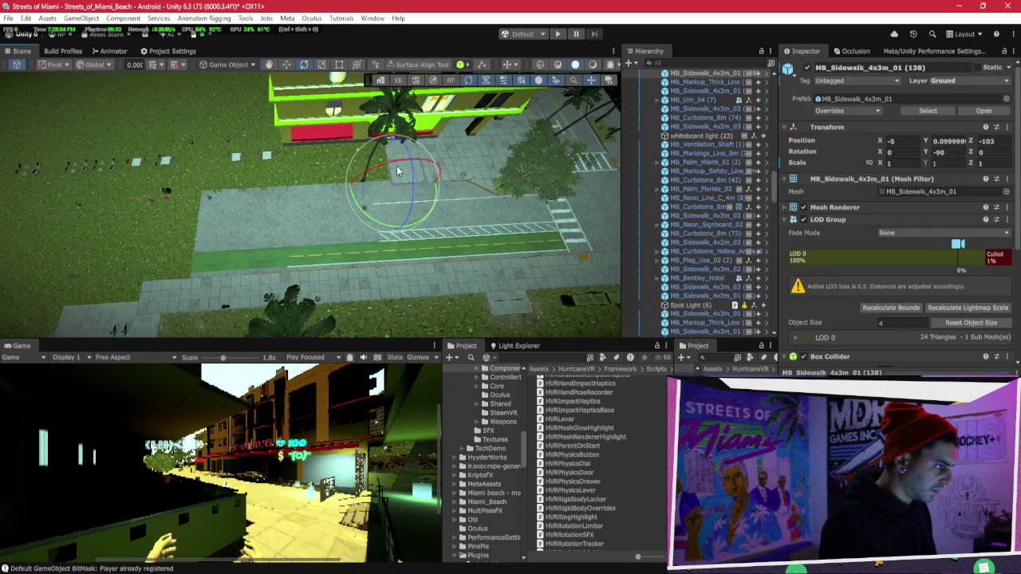
Add more sidewalk slabs to the group and turn on the Surface Align Tool.
{"action": "mouse_move", "coordinate": [397, 176]}
{"action": "left_mouse_down"}
{"action": "mouse_move", "coordinate": [392, 183]}
{"action": "mouse_move", "coordinate": [405, 184]}
{"action": "mouse_move", "coordinate": [465, 247]}
{"action": "left_mouse_up"}
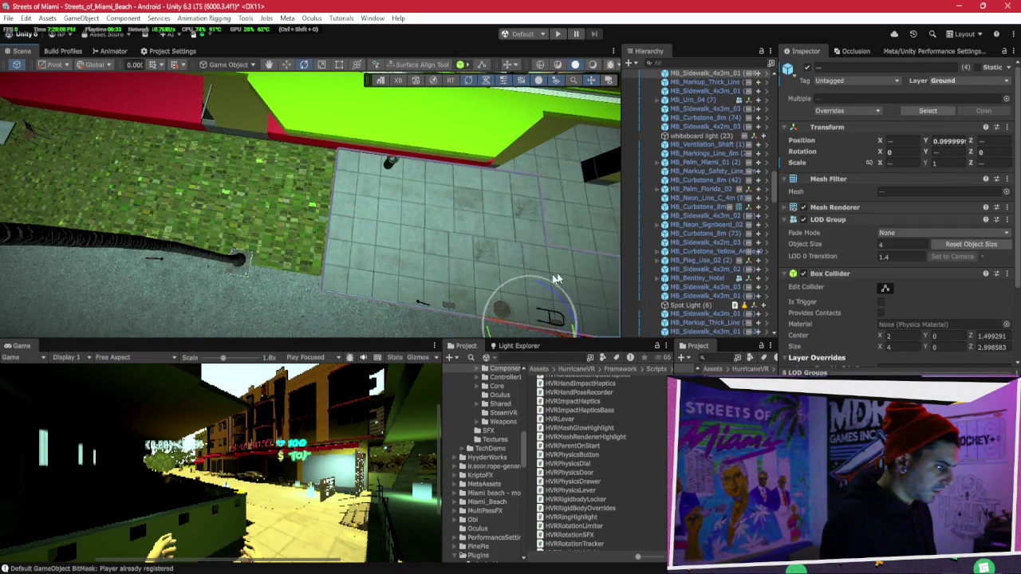
{"action": "mouse_move", "coordinate": [519, 220]}
{"action": "left_mouse_down"}
{"action": "mouse_move", "coordinate": [377, 224]}
{"action": "mouse_move", "coordinate": [357, 202]}
{"action": "mouse_move", "coordinate": [332, 250]}
{"action": "left_mouse_up"}
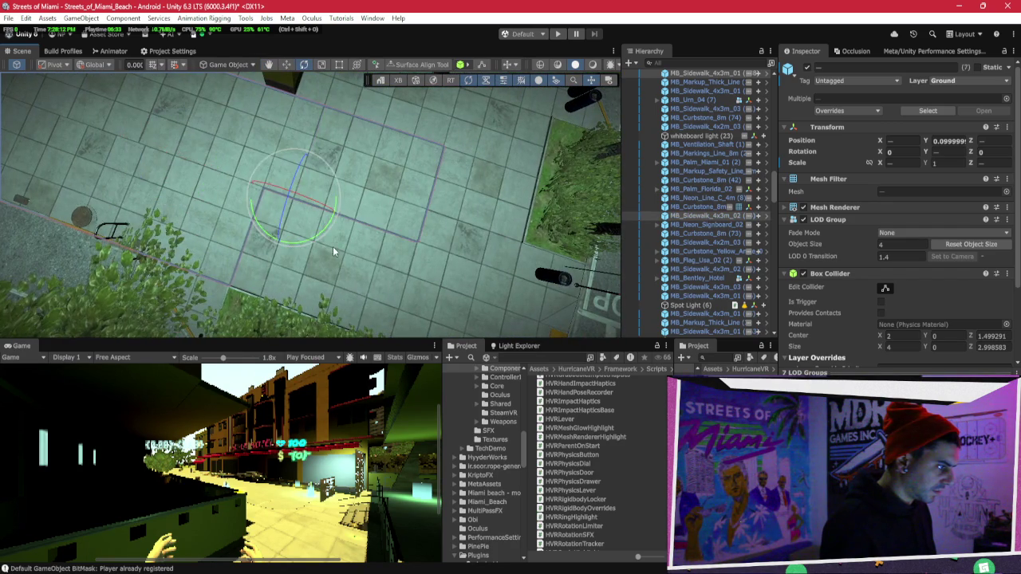
{"action": "mouse_move", "coordinate": [421, 219]}
{"action": "left_mouse_down"}
{"action": "mouse_move", "coordinate": [386, 203]}
{"action": "mouse_move", "coordinate": [427, 201]}
{"action": "left_mouse_up"}
{"action": "left_click", "coordinate": [540, 206]}
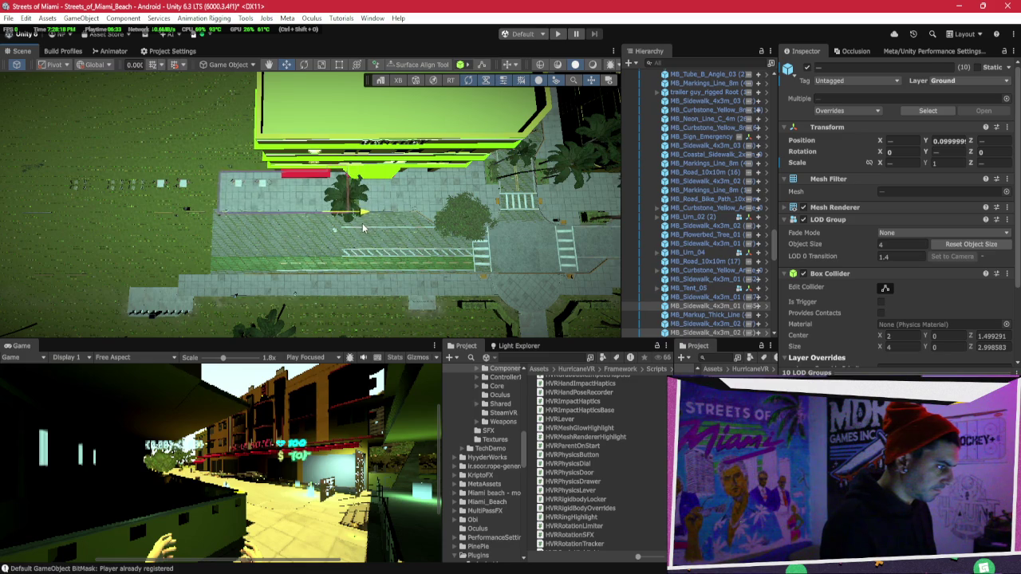
{"action": "left_click", "coordinate": [416, 65]}
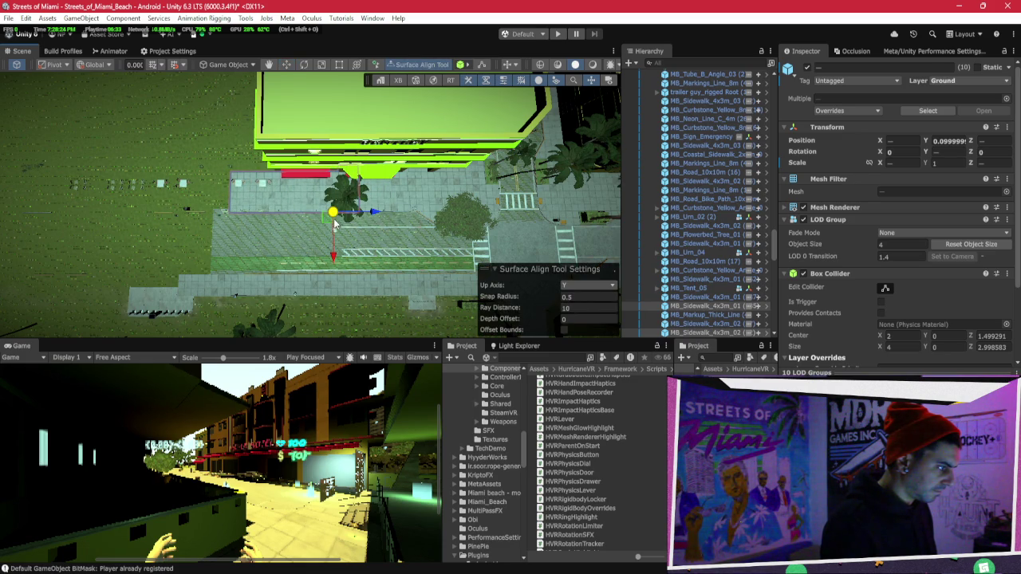
Snap the slab group to a new ground spot and switch the handle pivot to Center.
{"action": "left_click", "coordinate": [369, 214]}
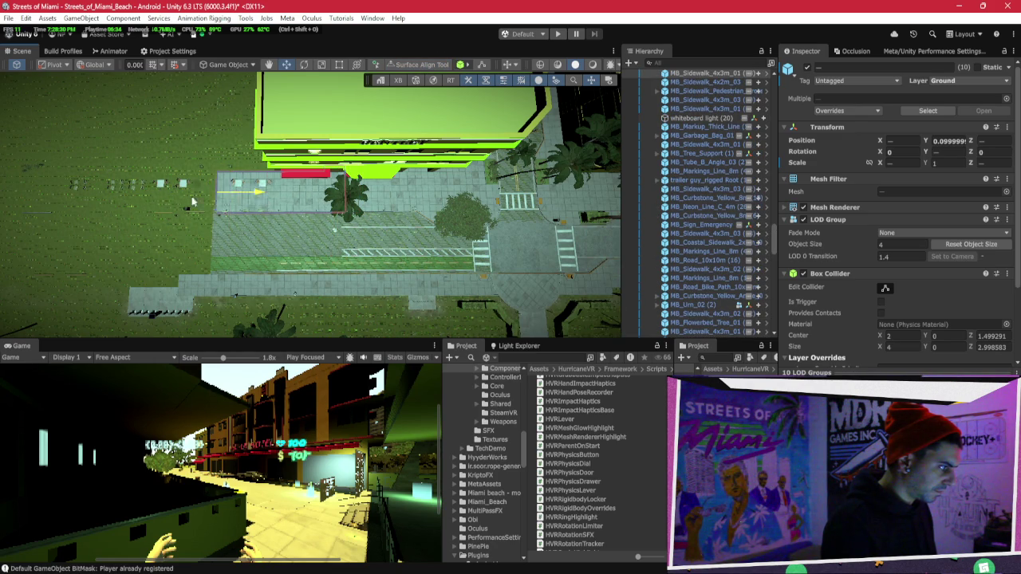
{"action": "mouse_move", "coordinate": [146, 204]}
{"action": "left_mouse_down"}
{"action": "mouse_move", "coordinate": [548, 91]}
{"action": "mouse_move", "coordinate": [475, 28]}
{"action": "mouse_move", "coordinate": [425, 35]}
{"action": "mouse_move", "coordinate": [423, 152]}
{"action": "mouse_move", "coordinate": [270, 212]}
{"action": "mouse_move", "coordinate": [91, 210]}
{"action": "mouse_move", "coordinate": [70, 195]}
{"action": "left_mouse_up"}
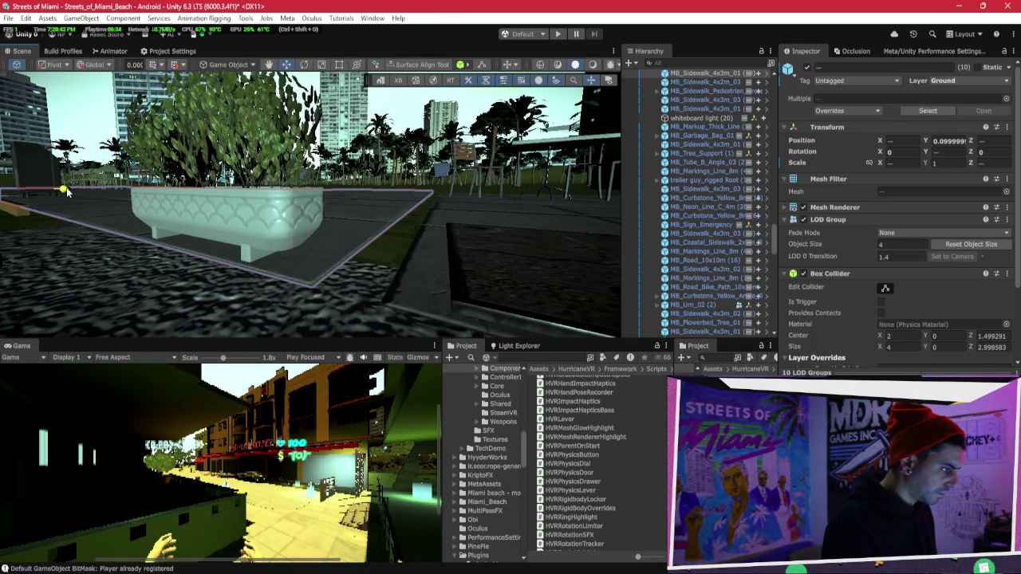
{"action": "left_click_drag", "start_coordinate": [68, 192], "coordinate": [69, 191]}
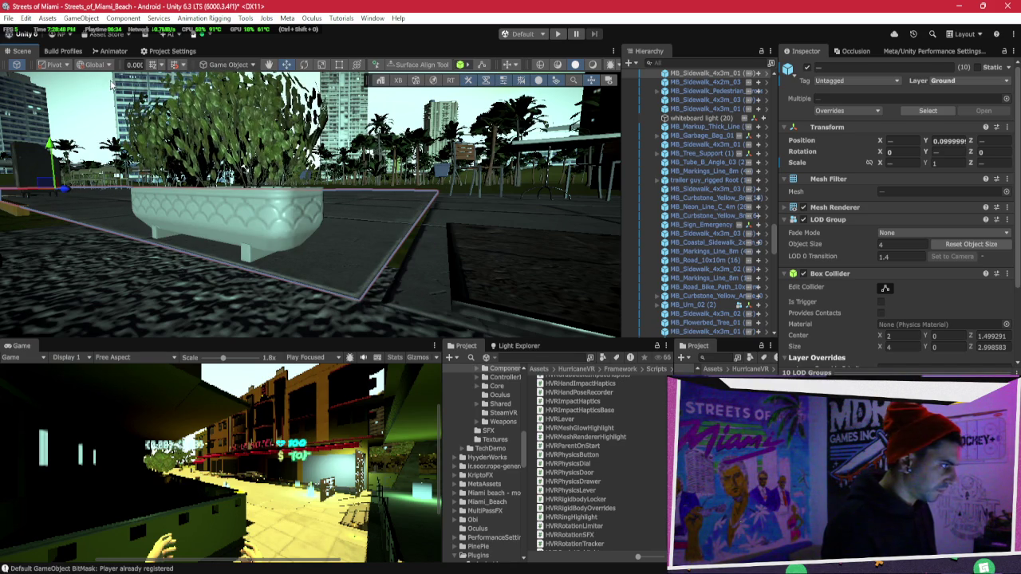
{"action": "left_click", "coordinate": [72, 78]}
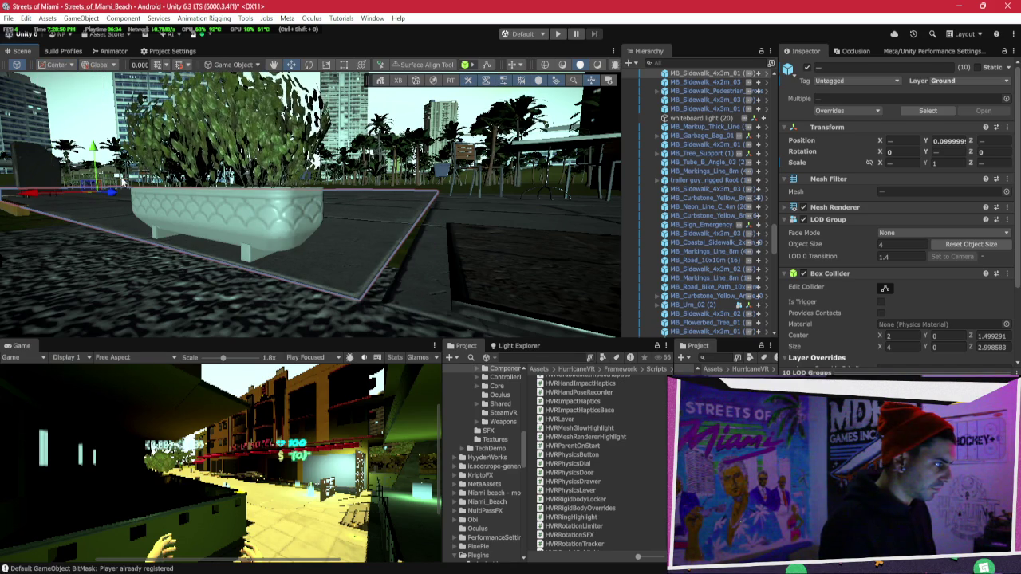
Slide the slab group into line over the grass and frame it.
{"action": "mouse_move", "coordinate": [114, 194]}
{"action": "left_mouse_down"}
{"action": "mouse_move", "coordinate": [147, 212]}
{"action": "mouse_move", "coordinate": [180, 250]}
{"action": "mouse_move", "coordinate": [294, 281]}
{"action": "mouse_move", "coordinate": [382, 239]}
{"action": "mouse_move", "coordinate": [515, 210]}
{"action": "left_mouse_up"}
{"action": "mouse_move", "coordinate": [283, 244]}
{"action": "left_mouse_down"}
{"action": "mouse_move", "coordinate": [477, 229]}
{"action": "mouse_move", "coordinate": [1010, 302]}
{"action": "left_mouse_up"}
{"action": "mouse_move", "coordinate": [429, 239]}
{"action": "left_mouse_down"}
{"action": "mouse_move", "coordinate": [252, 143]}
{"action": "mouse_move", "coordinate": [459, 152]}
{"action": "mouse_move", "coordinate": [423, 200]}
{"action": "mouse_move", "coordinate": [298, 239]}
{"action": "mouse_move", "coordinate": [298, 213]}
{"action": "mouse_move", "coordinate": [221, 221]}
{"action": "mouse_move", "coordinate": [166, 174]}
{"action": "mouse_move", "coordinate": [410, 175]}
{"action": "mouse_move", "coordinate": [362, 176]}
{"action": "left_mouse_up"}
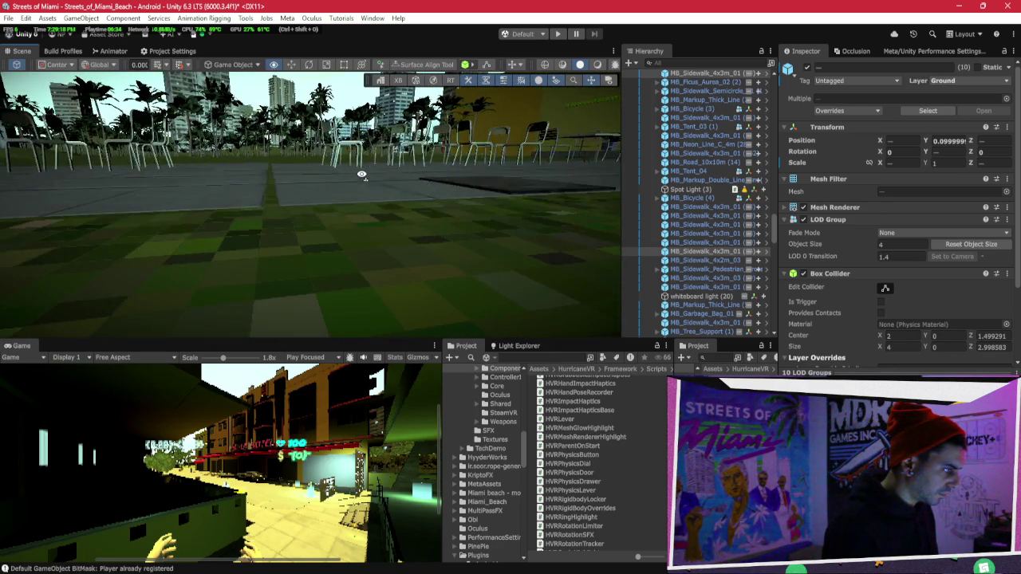
{"action": "key", "text": "f"}
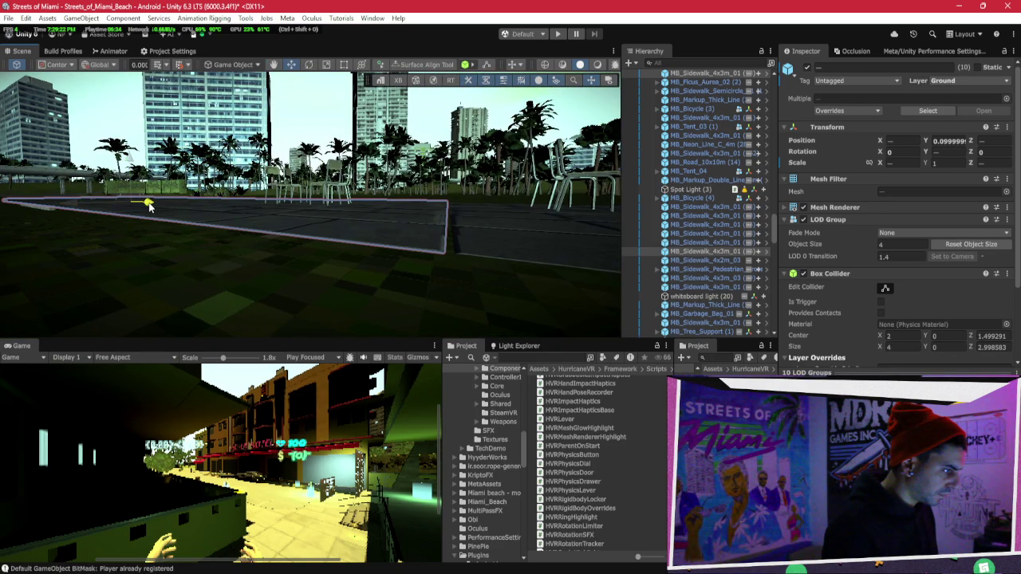
{"action": "mouse_move", "coordinate": [150, 206]}
{"action": "left_mouse_down"}
{"action": "mouse_move", "coordinate": [413, 197]}
{"action": "mouse_move", "coordinate": [238, 194]}
{"action": "mouse_move", "coordinate": [414, 230]}
{"action": "mouse_move", "coordinate": [183, 233]}
{"action": "left_mouse_up"}
Slide the slab group left and bring the view down close to the sidewalk.
{"action": "left_click_drag", "start_coordinate": [6, 248], "coordinate": [1, 240]}
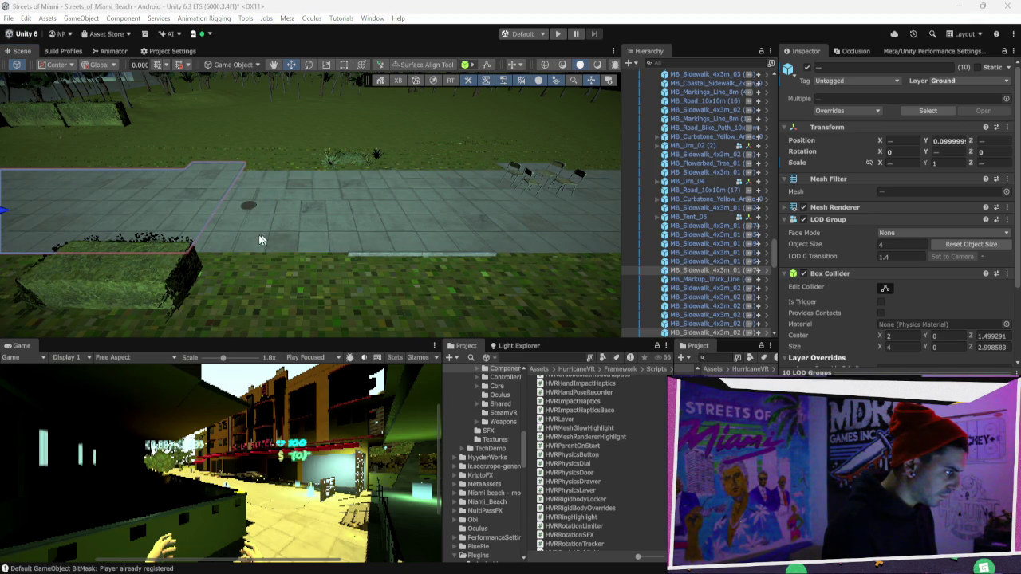
{"action": "mouse_move", "coordinate": [358, 207]}
{"action": "left_mouse_down"}
{"action": "mouse_move", "coordinate": [277, 223]}
{"action": "mouse_move", "coordinate": [225, 189]}
{"action": "mouse_move", "coordinate": [143, 163]}
{"action": "mouse_move", "coordinate": [57, 154]}
{"action": "left_mouse_up"}
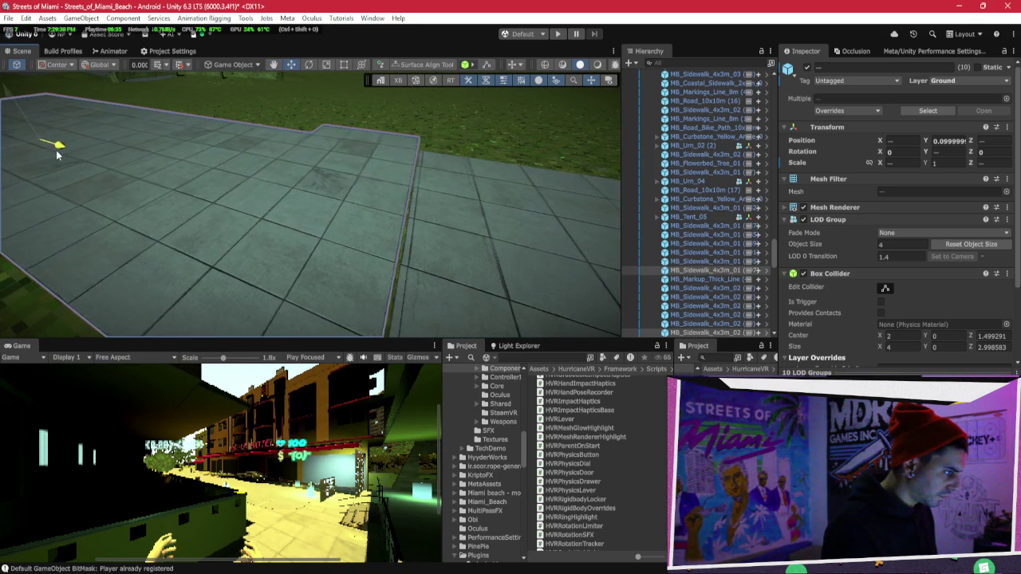
{"action": "mouse_move", "coordinate": [271, 146]}
{"action": "left_mouse_down"}
{"action": "mouse_move", "coordinate": [342, 164]}
{"action": "mouse_move", "coordinate": [314, 167]}
{"action": "mouse_move", "coordinate": [221, 133]}
{"action": "mouse_move", "coordinate": [338, 160]}
{"action": "mouse_move", "coordinate": [479, 165]}
{"action": "mouse_move", "coordinate": [145, 161]}
{"action": "mouse_move", "coordinate": [160, 156]}
{"action": "mouse_move", "coordinate": [432, 234]}
{"action": "left_mouse_up"}
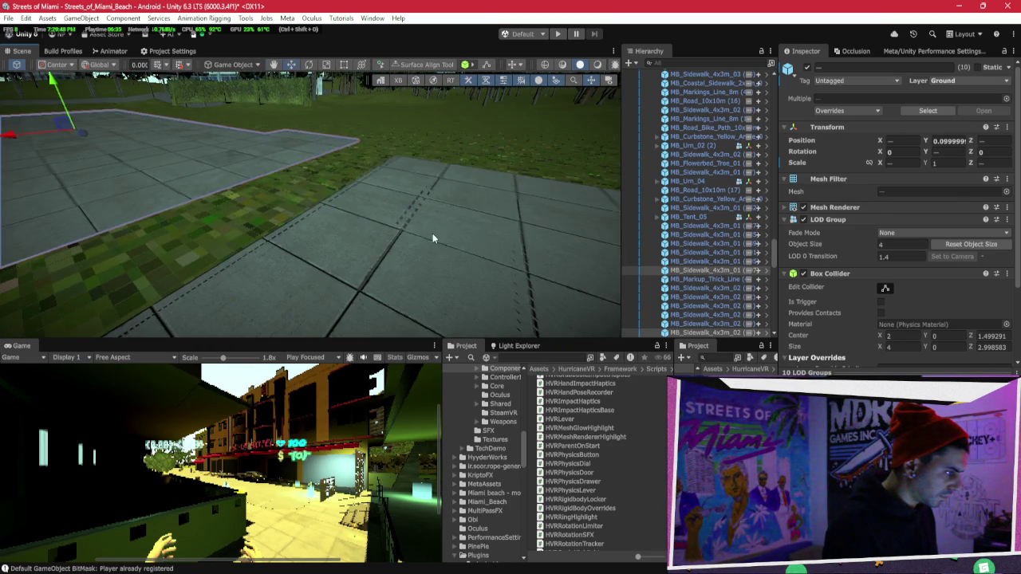
{"action": "left_click", "coordinate": [425, 225]}
{"action": "left_click", "coordinate": [424, 232]}
{"action": "mouse_move", "coordinate": [378, 192]}
{"action": "left_mouse_down"}
{"action": "mouse_move", "coordinate": [370, 226]}
{"action": "mouse_move", "coordinate": [460, 231]}
{"action": "mouse_move", "coordinate": [348, 189]}
{"action": "mouse_move", "coordinate": [372, 180]}
{"action": "mouse_move", "coordinate": [367, 145]}
{"action": "mouse_move", "coordinate": [282, 95]}
{"action": "mouse_move", "coordinate": [232, 122]}
{"action": "mouse_move", "coordinate": [462, 200]}
{"action": "mouse_move", "coordinate": [547, 284]}
{"action": "left_mouse_up"}
Inspect individual slabs, including MB_Sidewalk_4x3m_02 (73) and MB_Sidewalk_4x3m_01 (091).
{"action": "left_click", "coordinate": [366, 146]}
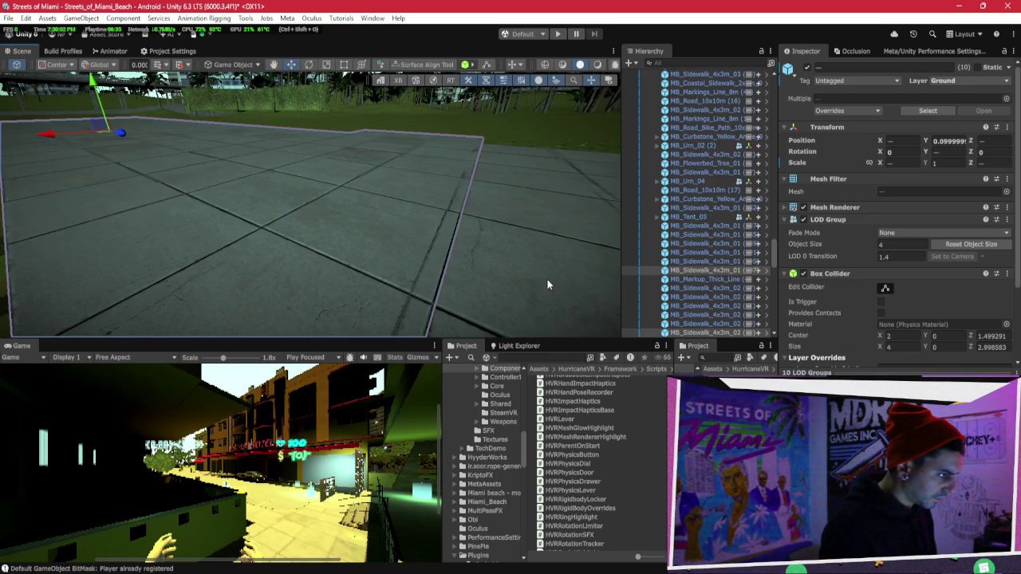
{"action": "left_click", "coordinate": [547, 285]}
{"action": "scroll", "coordinate": [533, 167], "scroll_direction": "down", "scroll_amount": 2}
{"action": "left_click", "coordinate": [467, 168]}
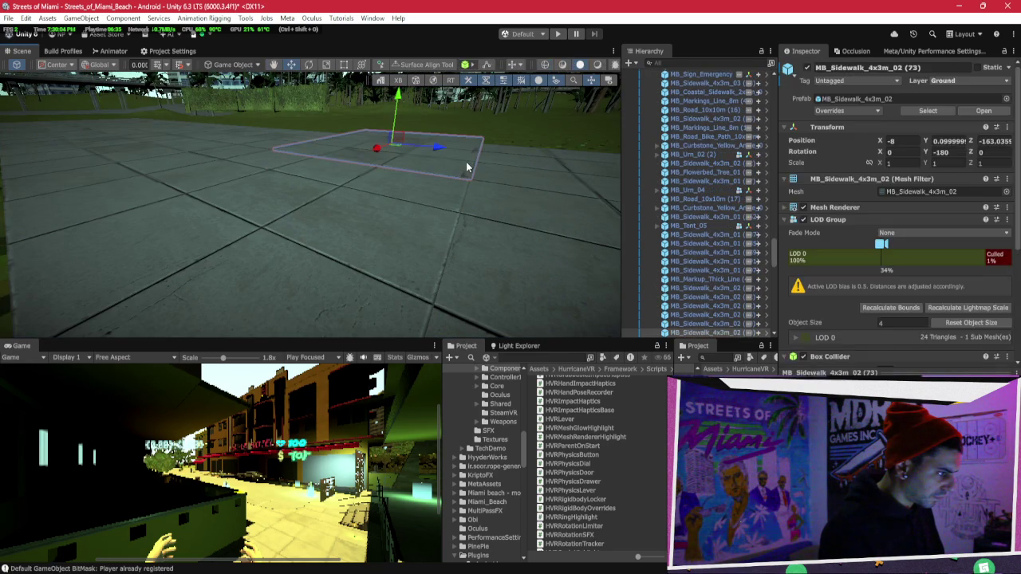
{"action": "left_click", "coordinate": [476, 170]}
{"action": "left_click", "coordinate": [485, 170]}
{"action": "left_click", "coordinate": [488, 174]}
{"action": "left_click", "coordinate": [492, 182]}
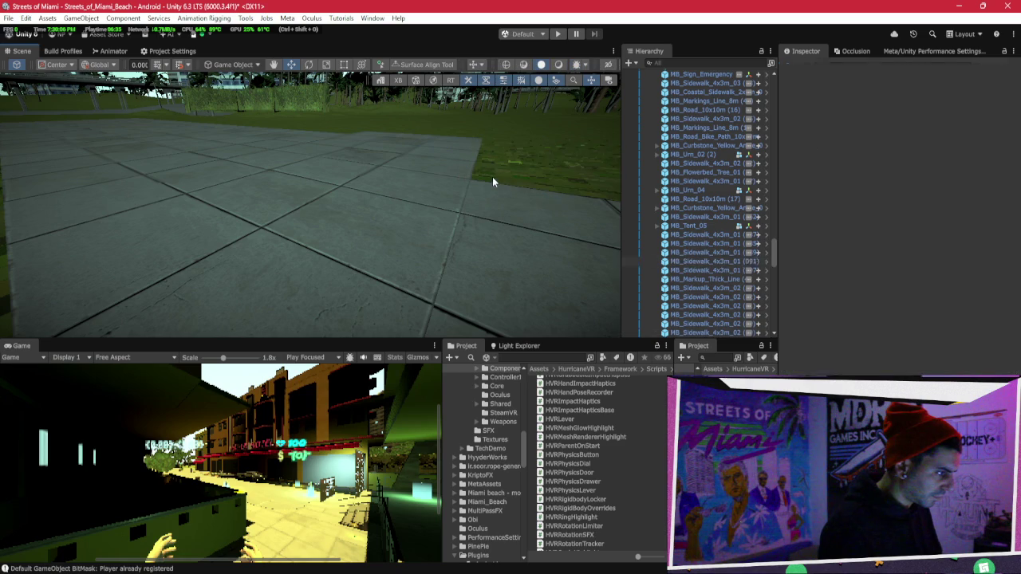
{"action": "mouse_move", "coordinate": [437, 199]}
{"action": "left_mouse_down"}
{"action": "mouse_move", "coordinate": [391, 204]}
{"action": "mouse_move", "coordinate": [554, 221]}
{"action": "mouse_move", "coordinate": [373, 215]}
{"action": "mouse_move", "coordinate": [310, 243]}
{"action": "left_mouse_up"}
Delete a sidewalk slab on the right side of the walkway.
{"action": "left_click", "coordinate": [353, 254]}
{"action": "left_click", "coordinate": [478, 173]}
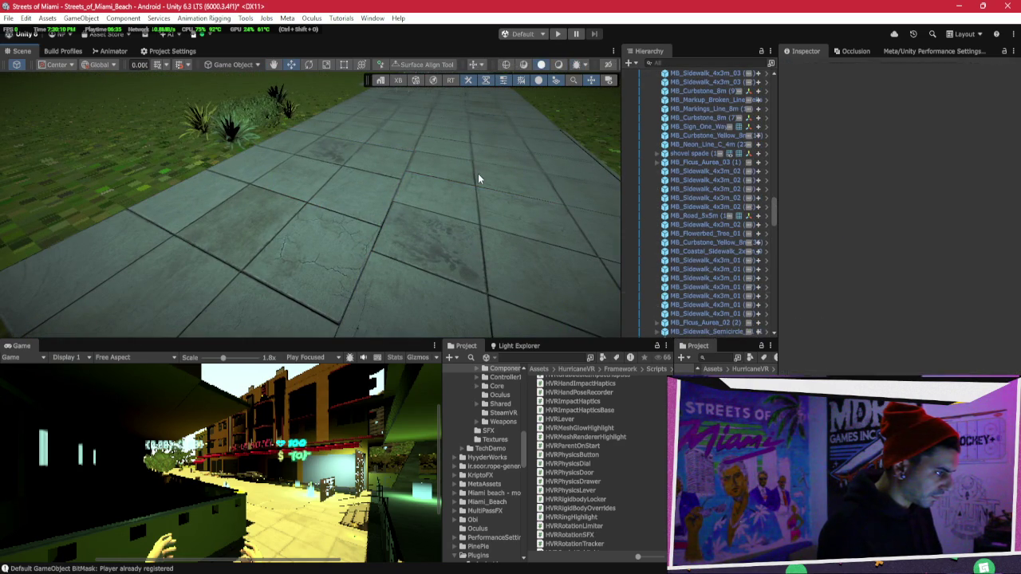
{"action": "left_click", "coordinate": [495, 112]}
{"action": "left_click", "coordinate": [489, 117]}
{"action": "left_click", "coordinate": [489, 117]}
{"action": "left_click", "coordinate": [476, 149]}
{"action": "mouse_move", "coordinate": [477, 149]}
{"action": "left_mouse_down"}
{"action": "mouse_move", "coordinate": [515, 151]}
{"action": "mouse_move", "coordinate": [515, 142]}
{"action": "mouse_move", "coordinate": [448, 214]}
{"action": "left_mouse_up"}
{"action": "left_click", "coordinate": [447, 214]}
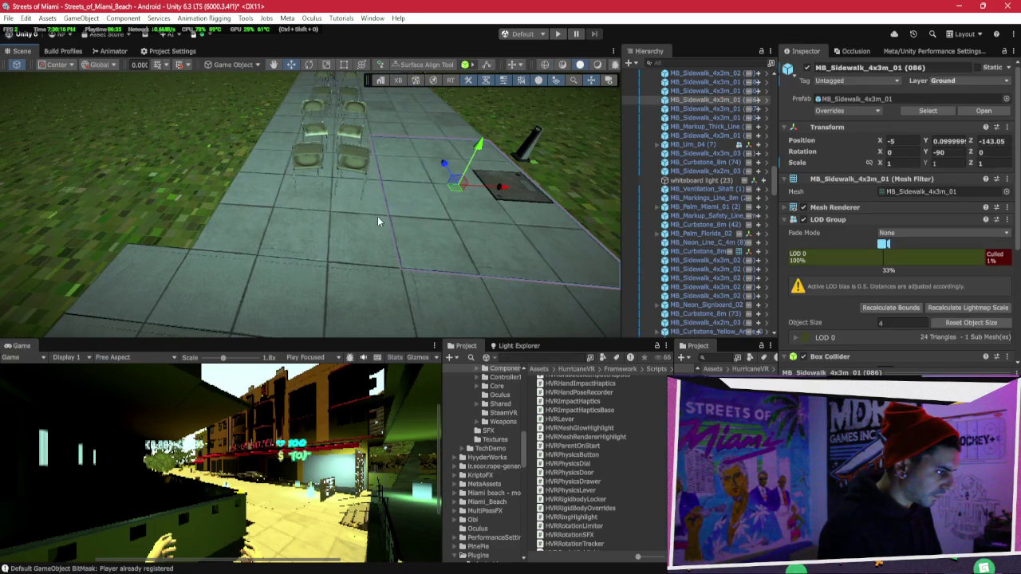
{"action": "key", "text": "Delete"}
Stretch slab MB_Sidewalk_4x3m_01 (086) and a second tile with the Rect tool.
{"action": "left_click", "coordinate": [358, 209]}
{"action": "left_click", "coordinate": [378, 268]}
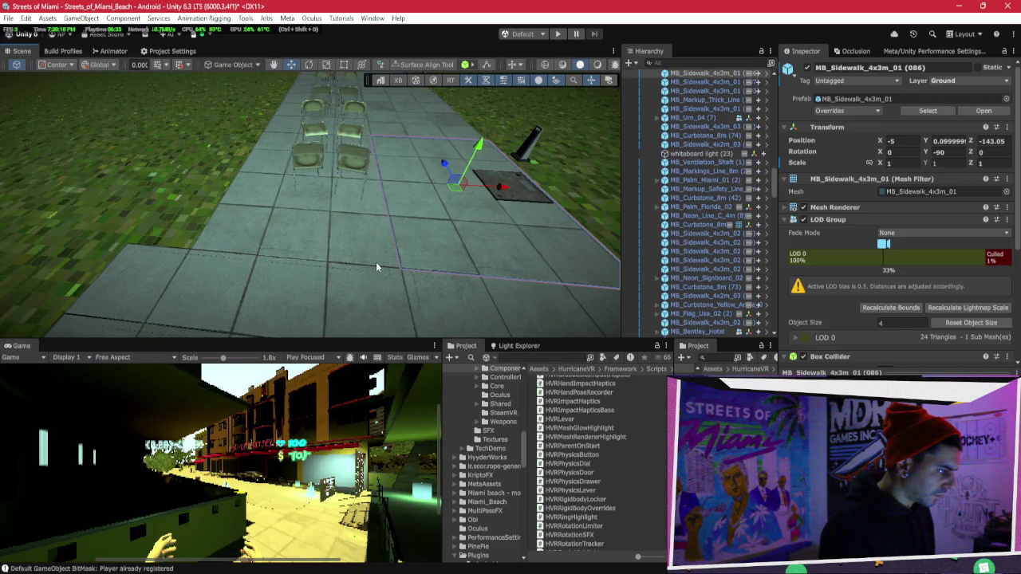
{"action": "mouse_move", "coordinate": [367, 260]}
{"action": "left_mouse_down"}
{"action": "mouse_move", "coordinate": [344, 271]}
{"action": "mouse_move", "coordinate": [318, 249]}
{"action": "mouse_move", "coordinate": [406, 205]}
{"action": "mouse_move", "coordinate": [375, 192]}
{"action": "mouse_move", "coordinate": [347, 243]}
{"action": "mouse_move", "coordinate": [271, 180]}
{"action": "mouse_move", "coordinate": [319, 232]}
{"action": "mouse_move", "coordinate": [241, 242]}
{"action": "mouse_move", "coordinate": [229, 258]}
{"action": "mouse_move", "coordinate": [296, 240]}
{"action": "left_mouse_up"}
{"action": "left_click", "coordinate": [323, 201], "text": "shift"}
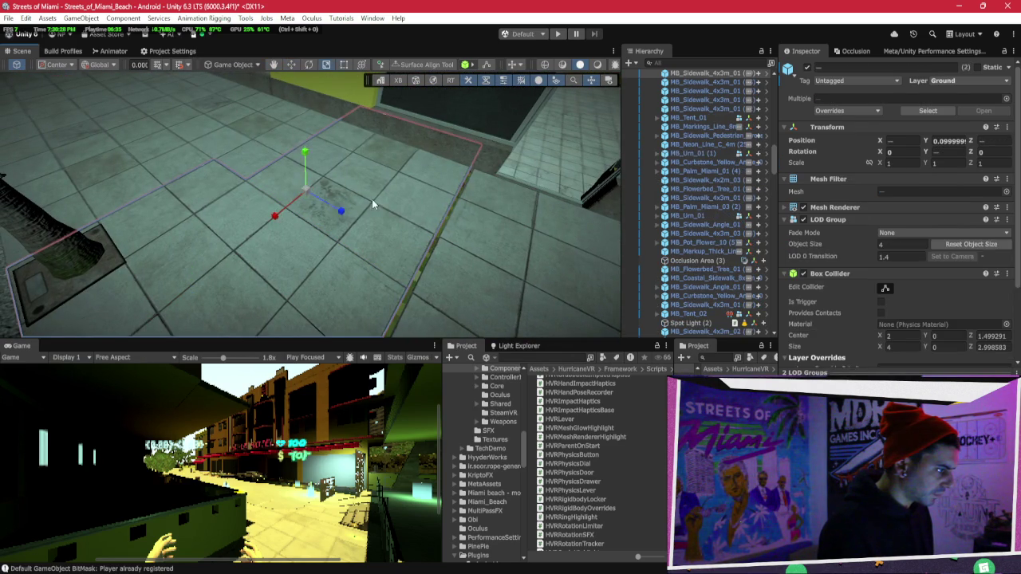
{"action": "mouse_move", "coordinate": [437, 244]}
{"action": "left_mouse_down"}
{"action": "mouse_move", "coordinate": [322, 216]}
{"action": "mouse_move", "coordinate": [360, 235]}
{"action": "mouse_move", "coordinate": [309, 193]}
{"action": "mouse_move", "coordinate": [482, 161]}
{"action": "mouse_move", "coordinate": [485, 189]}
{"action": "mouse_move", "coordinate": [383, 235]}
{"action": "left_mouse_up"}
Select six MB_Road_Bike_Path tiles along the bike lane near the crosswalk.
{"action": "left_click", "coordinate": [345, 254]}
{"action": "mouse_move", "coordinate": [401, 188]}
{"action": "left_mouse_down"}
{"action": "mouse_move", "coordinate": [238, 242]}
{"action": "mouse_move", "coordinate": [170, 240]}
{"action": "mouse_move", "coordinate": [212, 170]}
{"action": "left_mouse_up"}
{"action": "left_click", "coordinate": [238, 243], "text": "shift"}
{"action": "left_click", "coordinate": [213, 170], "text": "shift"}
{"action": "left_click", "coordinate": [170, 141], "text": "shift"}
{"action": "mouse_move", "coordinate": [170, 141]}
{"action": "left_mouse_down"}
{"action": "mouse_move", "coordinate": [428, 126]}
{"action": "mouse_move", "coordinate": [375, 165]}
{"action": "mouse_move", "coordinate": [419, 148]}
{"action": "left_mouse_up"}
{"action": "left_click", "coordinate": [375, 164], "text": "shift"}
{"action": "left_click", "coordinate": [417, 166], "text": "shift"}
{"action": "mouse_move", "coordinate": [357, 156]}
{"action": "left_mouse_down"}
{"action": "mouse_move", "coordinate": [345, 139]}
{"action": "mouse_move", "coordinate": [137, 139]}
{"action": "mouse_move", "coordinate": [345, 172]}
{"action": "left_mouse_up"}
Adjust the bike-path tile selection and undo a trial slide along the street.
{"action": "left_click", "coordinate": [345, 139], "text": "shift"}
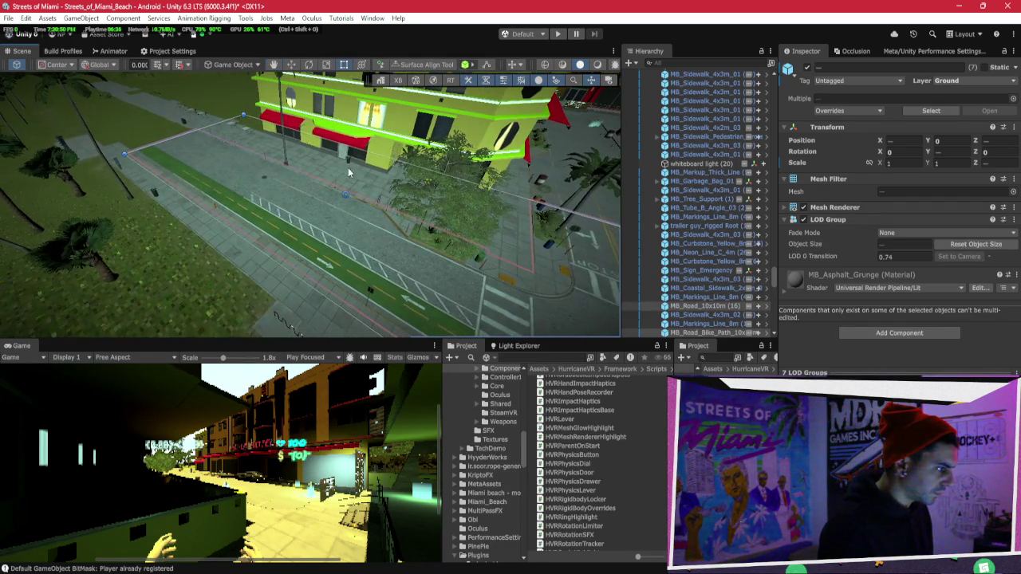
{"action": "mouse_move", "coordinate": [389, 215]}
{"action": "left_mouse_down"}
{"action": "mouse_move", "coordinate": [127, 132]}
{"action": "mouse_move", "coordinate": [167, 152]}
{"action": "left_mouse_up"}
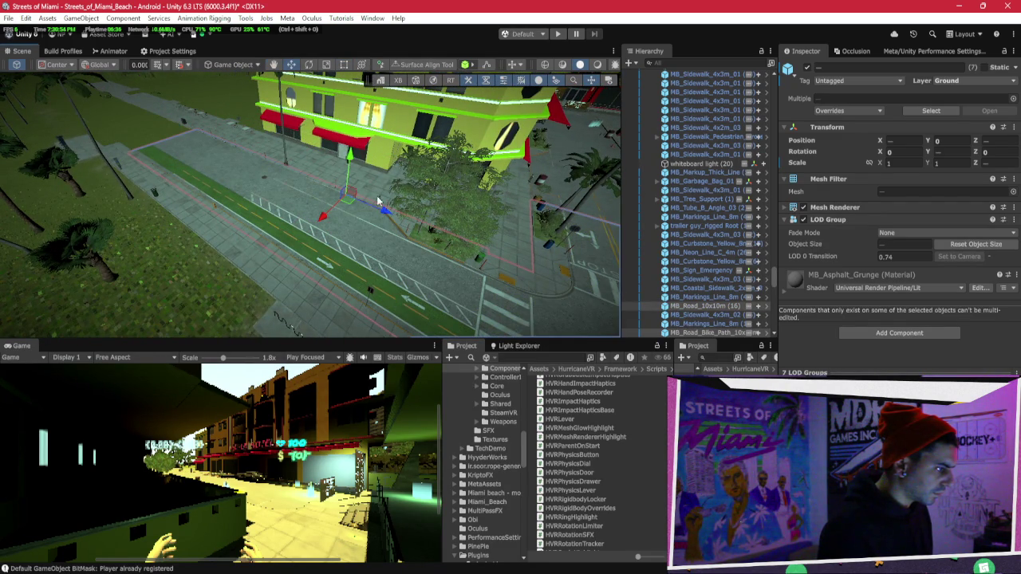
{"action": "left_click", "coordinate": [213, 188], "text": "shift"}
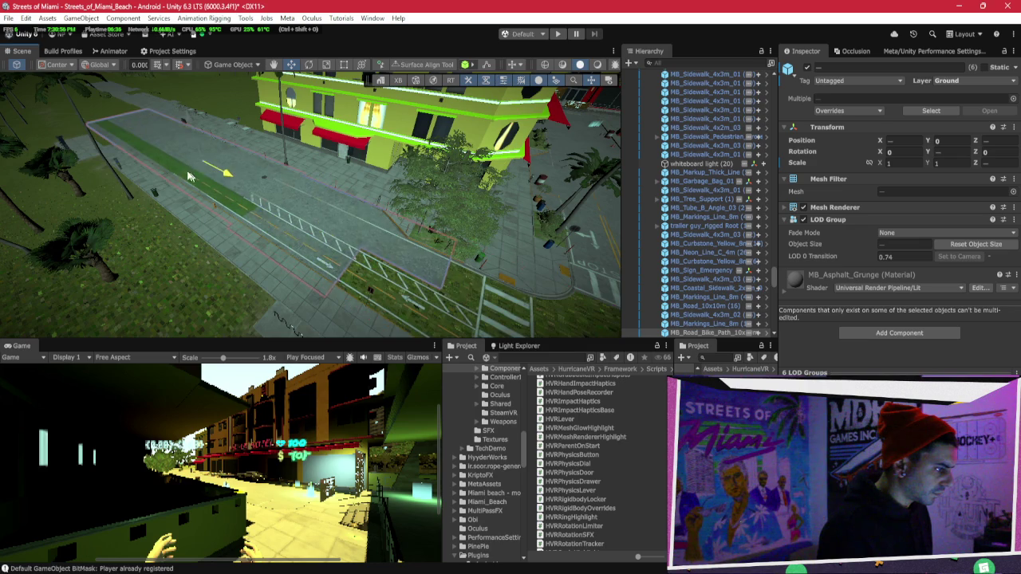
{"action": "left_click", "coordinate": [365, 249], "text": "shift"}
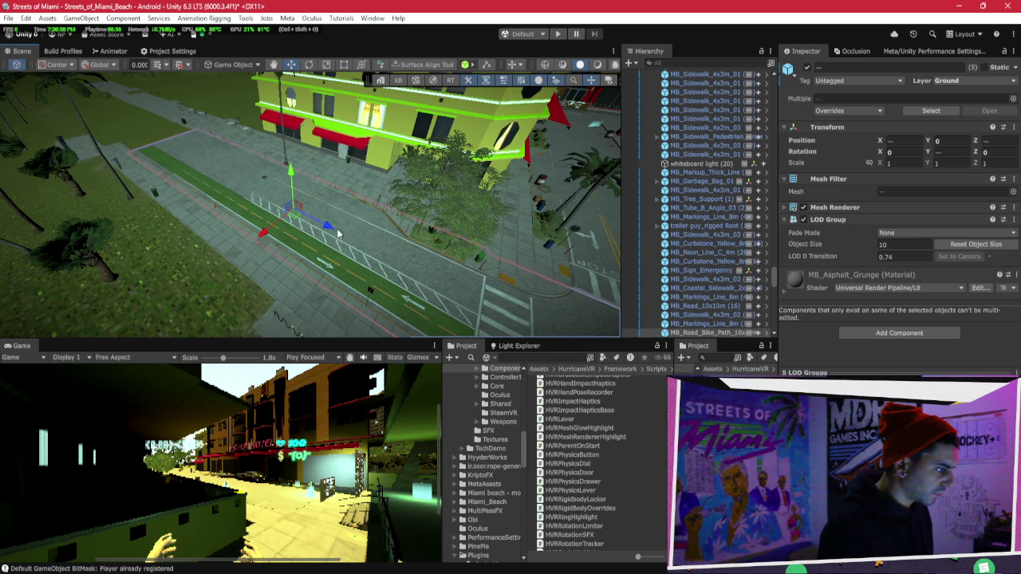
{"action": "left_click_drag", "start_coordinate": [333, 232], "coordinate": [186, 141]}
{"action": "key", "text": "ctrl+z"}
{"action": "key", "text": "ctrl+z"}
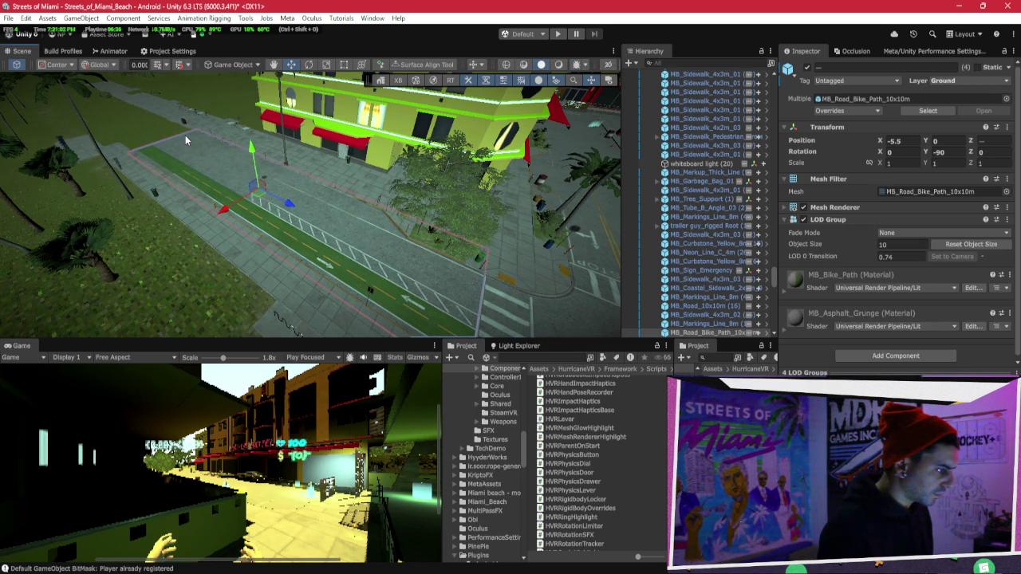
Select individual bike-path tiles (2), (3) and (5) from a top-down view.
{"action": "left_click", "coordinate": [319, 217]}
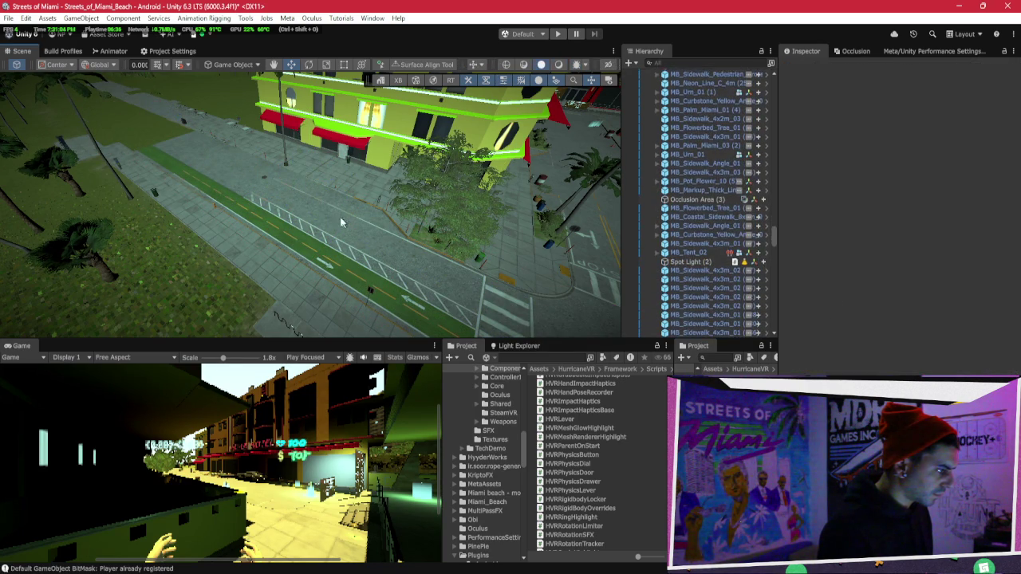
{"action": "key", "text": "ctrl+z"}
{"action": "key", "text": "f"}
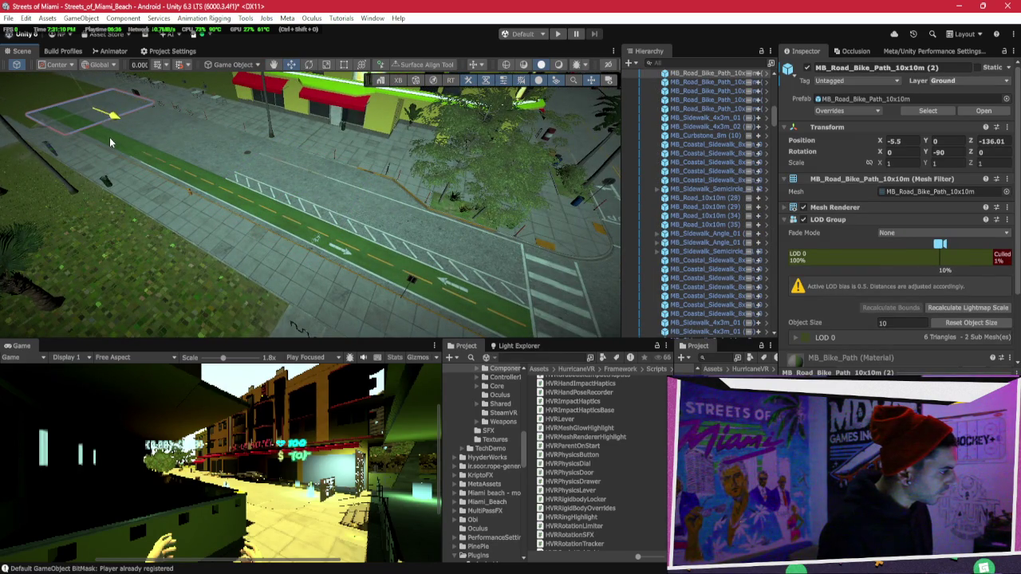
{"action": "left_click", "coordinate": [224, 169]}
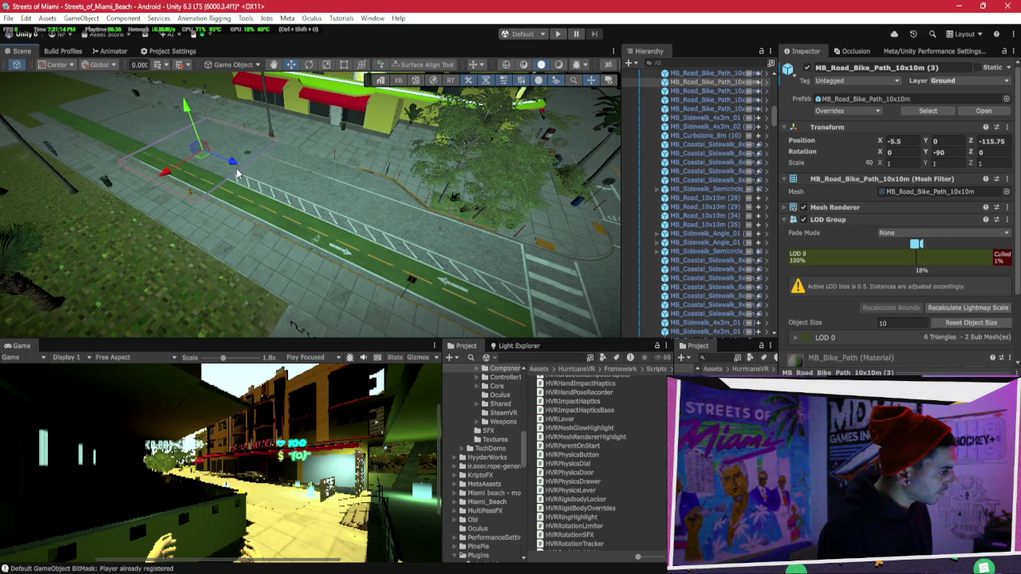
{"action": "mouse_move", "coordinate": [229, 164]}
{"action": "left_mouse_down"}
{"action": "mouse_move", "coordinate": [313, 192]}
{"action": "mouse_move", "coordinate": [423, 207]}
{"action": "mouse_move", "coordinate": [550, 177]}
{"action": "left_mouse_up"}
{"action": "left_click", "coordinate": [385, 195]}
{"action": "left_click", "coordinate": [287, 197]}
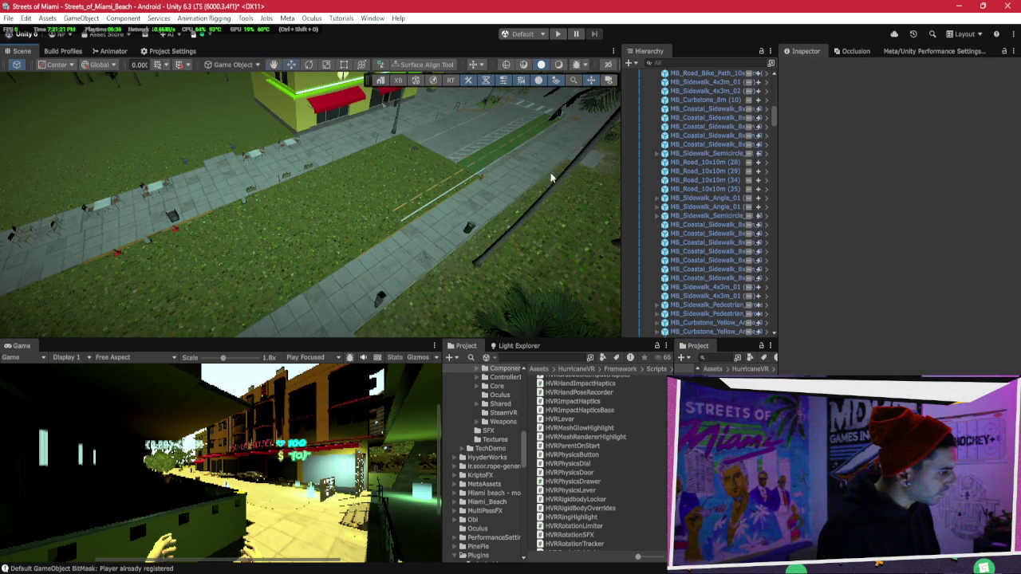
{"action": "left_click", "coordinate": [445, 145]}
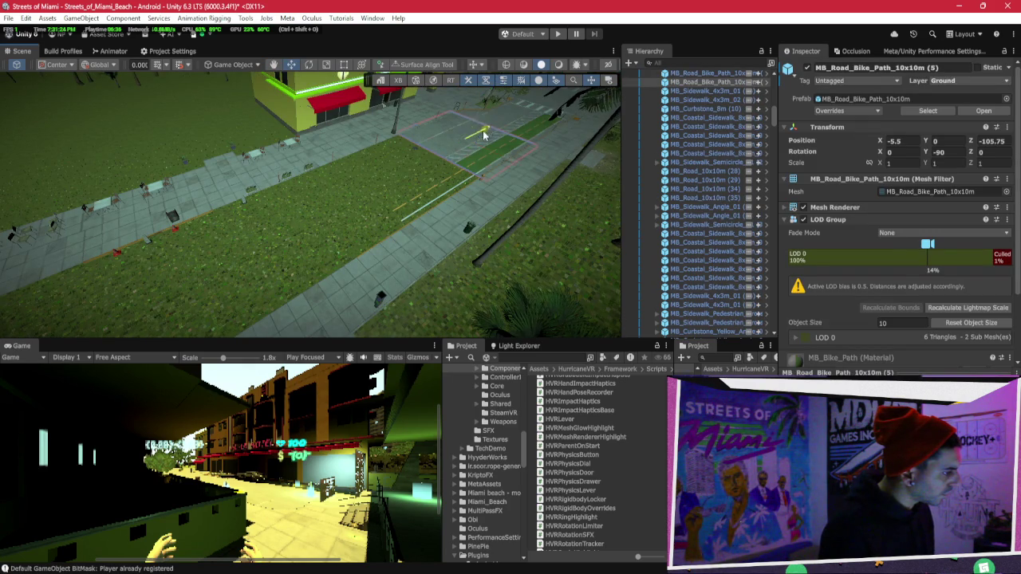
Undo a trial move of bike-path tile (5), restoring its original position.
{"action": "left_click_drag", "start_coordinate": [486, 131], "coordinate": [417, 175]}
{"action": "key", "text": "ctrl+z"}
{"action": "key", "text": "ctrl+z"}
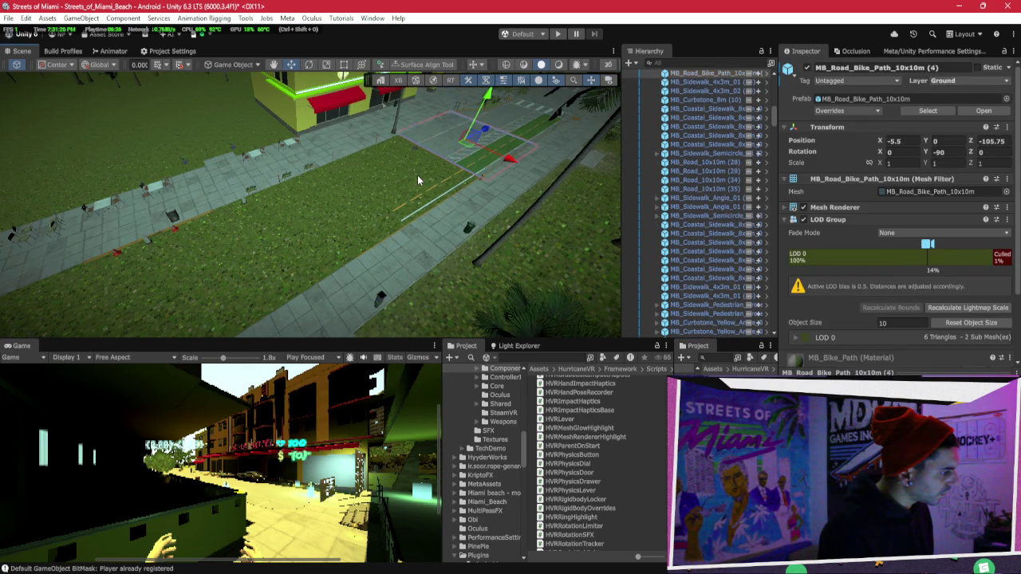
{"action": "key", "text": "ctrl+z"}
{"action": "key", "text": "ctrl+y"}
{"action": "key", "text": "ctrl+z"}
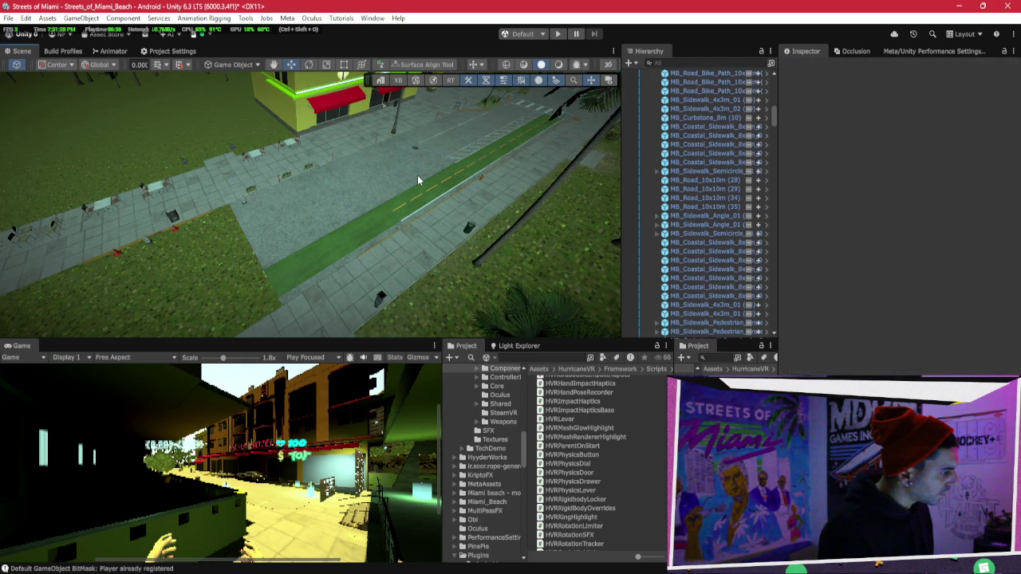
{"action": "key", "text": "ctrl+z"}
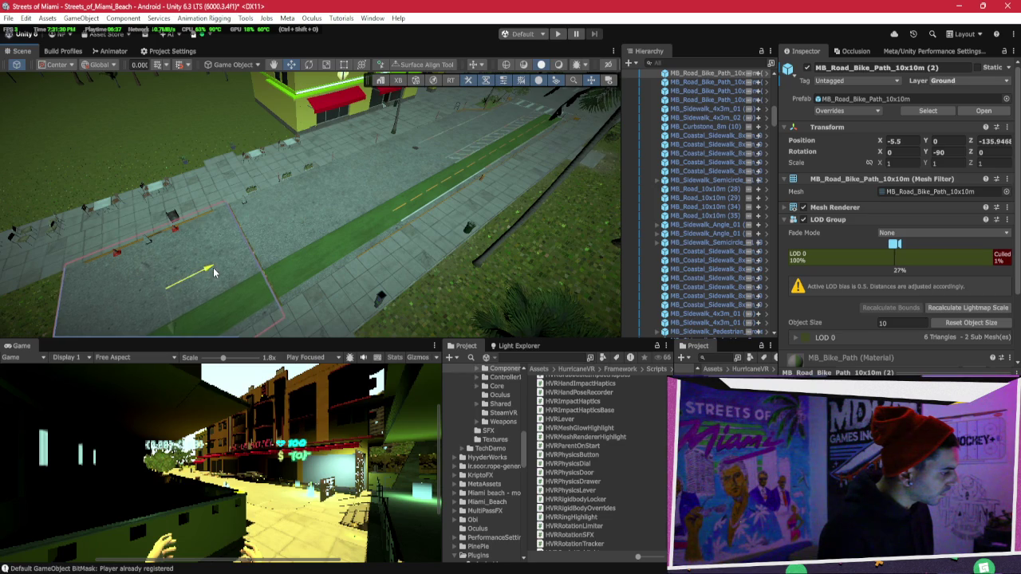
Duplicate the bike-path tile and slide the copy to about Z -145.75.
{"action": "mouse_move", "coordinate": [216, 271]}
{"action": "left_mouse_down"}
{"action": "mouse_move", "coordinate": [379, 226]}
{"action": "mouse_move", "coordinate": [209, 214]}
{"action": "mouse_move", "coordinate": [102, 107]}
{"action": "mouse_move", "coordinate": [320, 159]}
{"action": "left_mouse_up"}
{"action": "key", "text": "ctrl+d"}
{"action": "left_click_drag", "start_coordinate": [511, 209], "coordinate": [342, 222]}
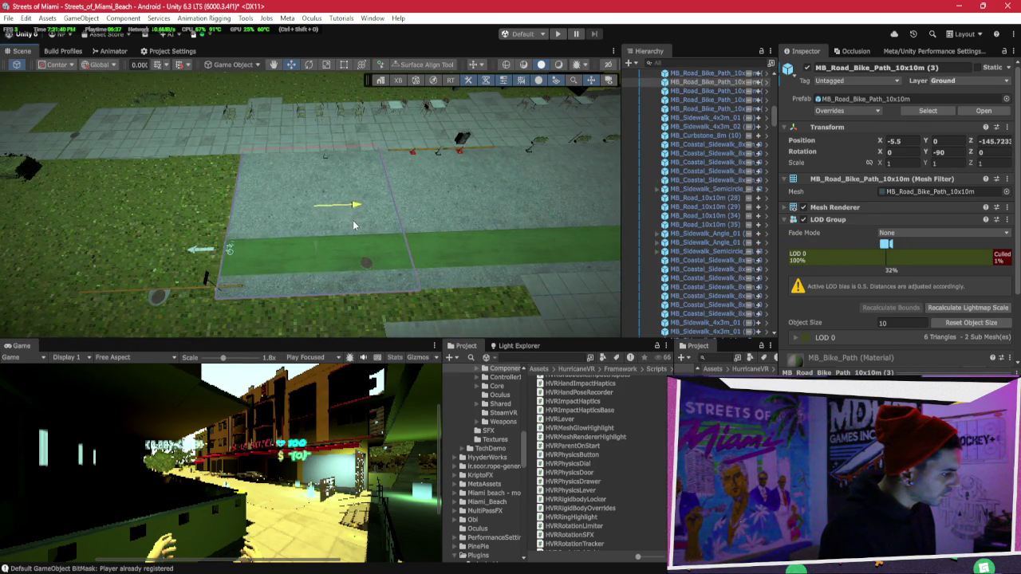
{"action": "scroll", "coordinate": [343, 199], "scroll_direction": "up", "scroll_amount": 10}
{"action": "mouse_move", "coordinate": [348, 149]}
{"action": "left_mouse_down"}
{"action": "mouse_move", "coordinate": [337, 130]}
{"action": "mouse_move", "coordinate": [294, 130]}
{"action": "mouse_move", "coordinate": [278, 117]}
{"action": "mouse_move", "coordinate": [131, 124]}
{"action": "mouse_move", "coordinate": [397, 244]}
{"action": "left_mouse_up"}
{"action": "scroll", "coordinate": [131, 124], "scroll_direction": "down", "scroll_amount": 10}
Pick out the white and yellow marking strips and nudge curbstone MB_Curbstone_8m (43) along the street.
{"action": "left_click", "coordinate": [383, 246]}
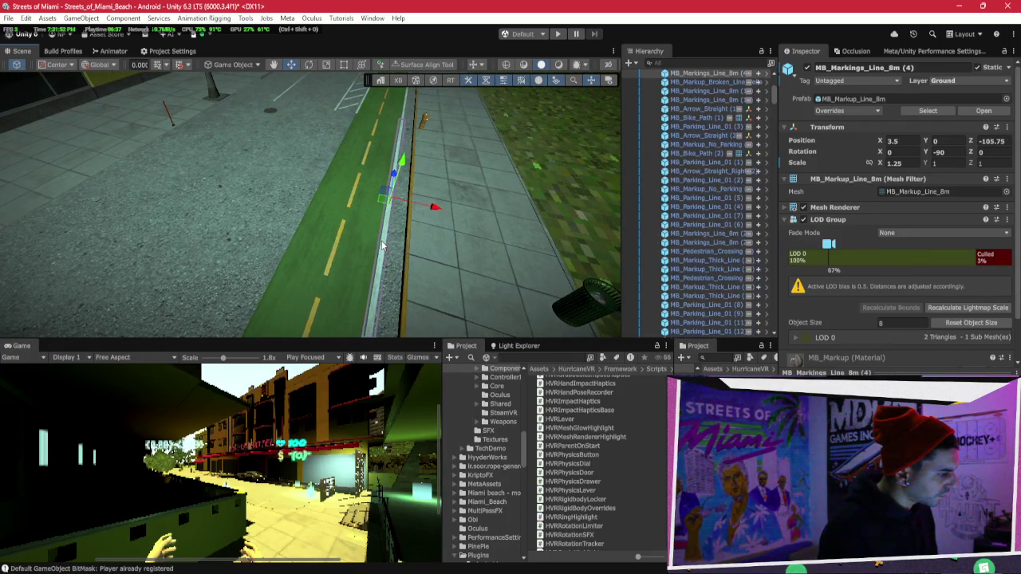
{"action": "left_click", "coordinate": [343, 238], "text": "shift"}
{"action": "right_click", "coordinate": [349, 213]}
{"action": "left_click_drag", "start_coordinate": [349, 212], "coordinate": [314, 228]}
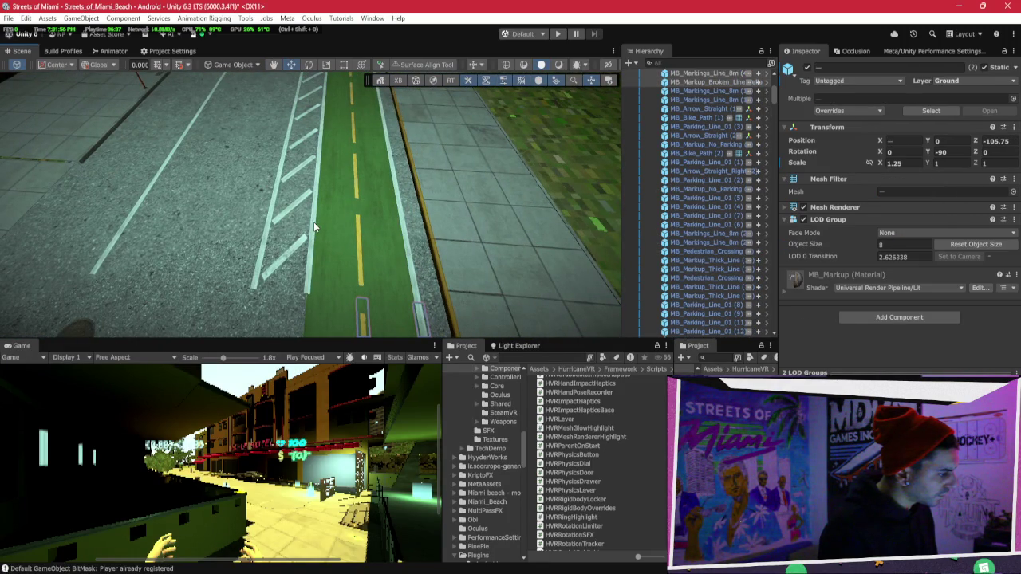
{"action": "left_click", "coordinate": [409, 226]}
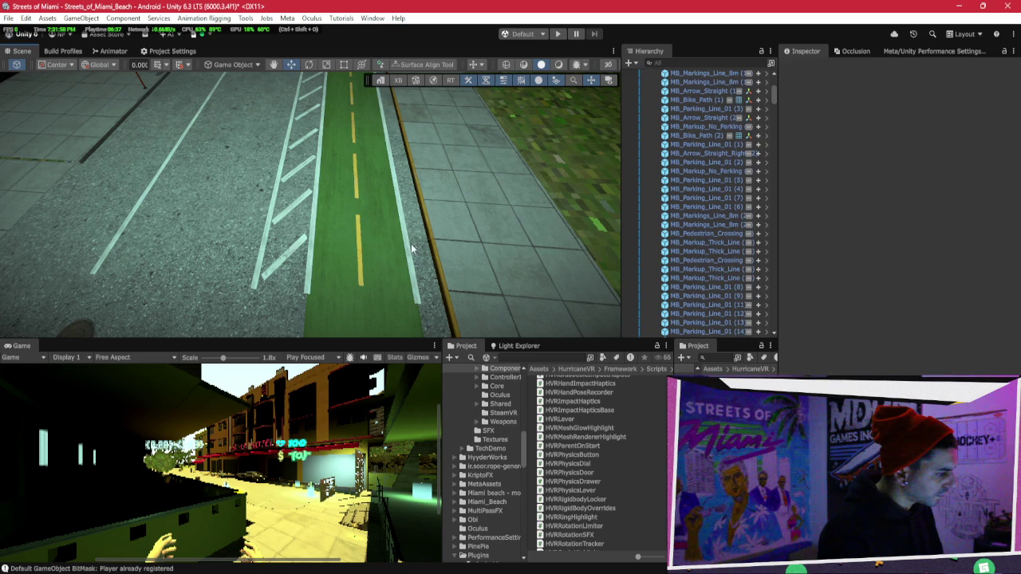
{"action": "left_click", "coordinate": [359, 245], "text": "shift"}
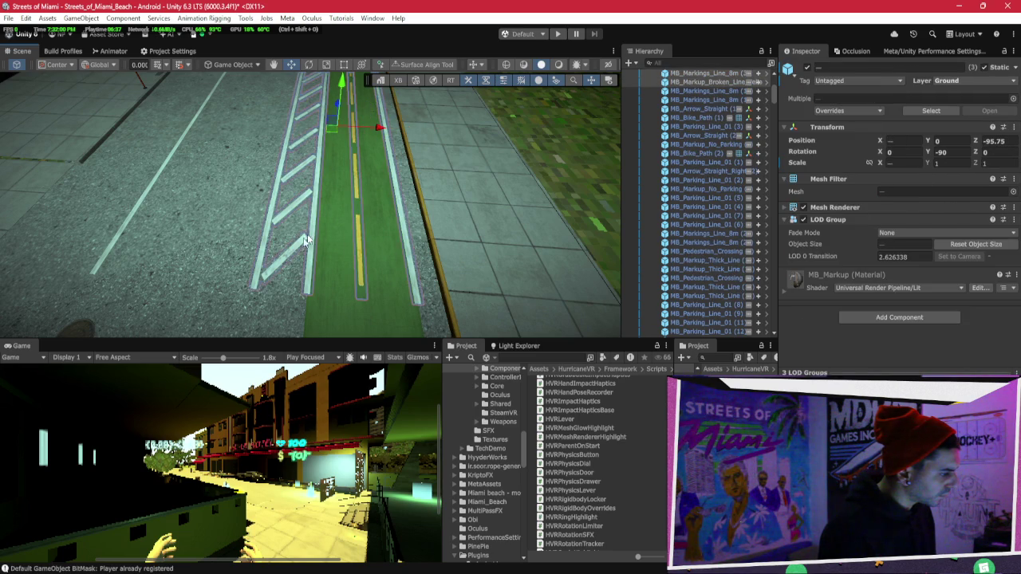
{"action": "left_click", "coordinate": [138, 205], "text": "shift"}
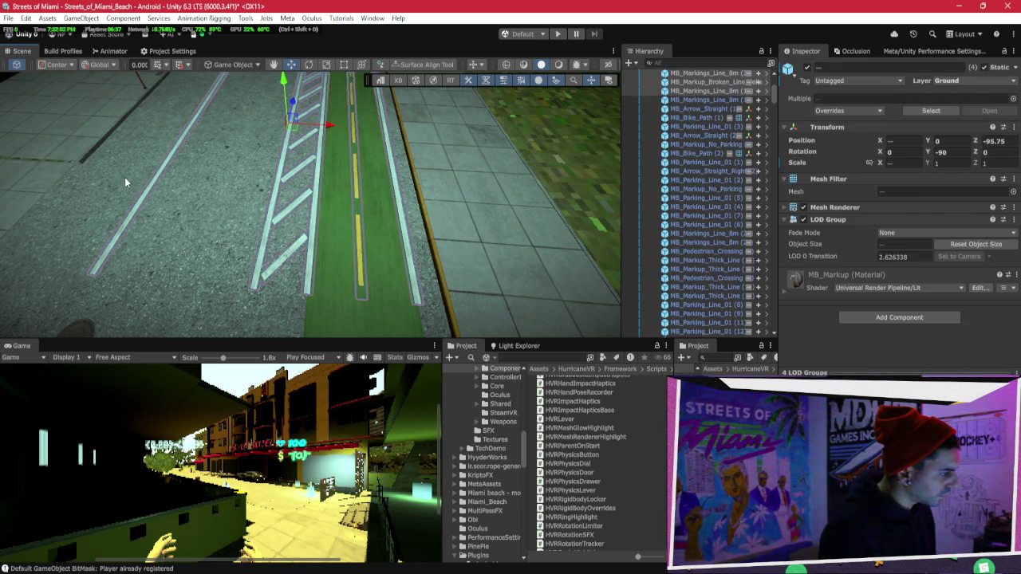
{"action": "left_click", "coordinate": [86, 157]}
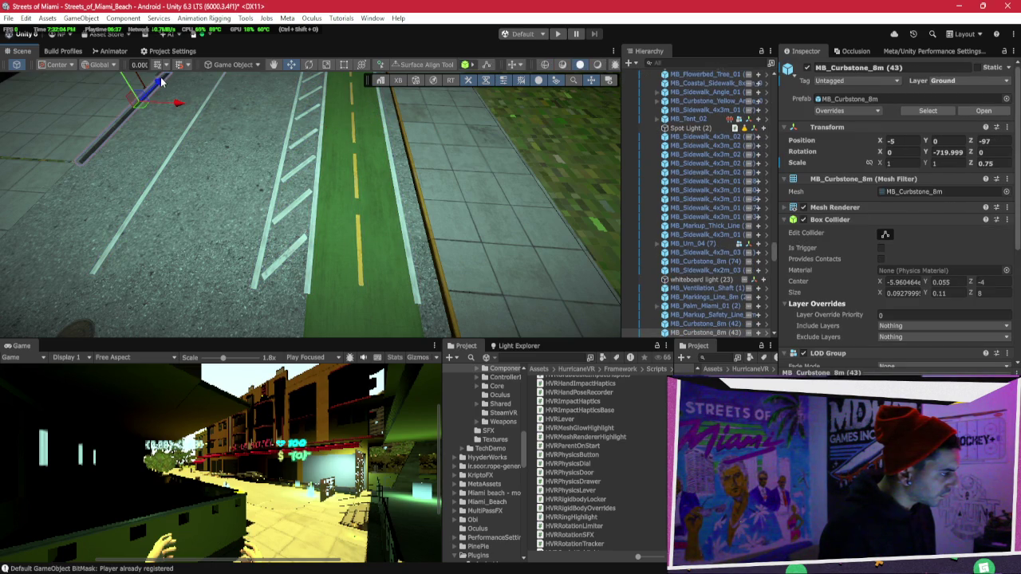
{"action": "mouse_move", "coordinate": [34, 245]}
{"action": "left_mouse_down"}
{"action": "mouse_move", "coordinate": [26, 253]}
{"action": "mouse_move", "coordinate": [33, 245]}
{"action": "left_mouse_up"}
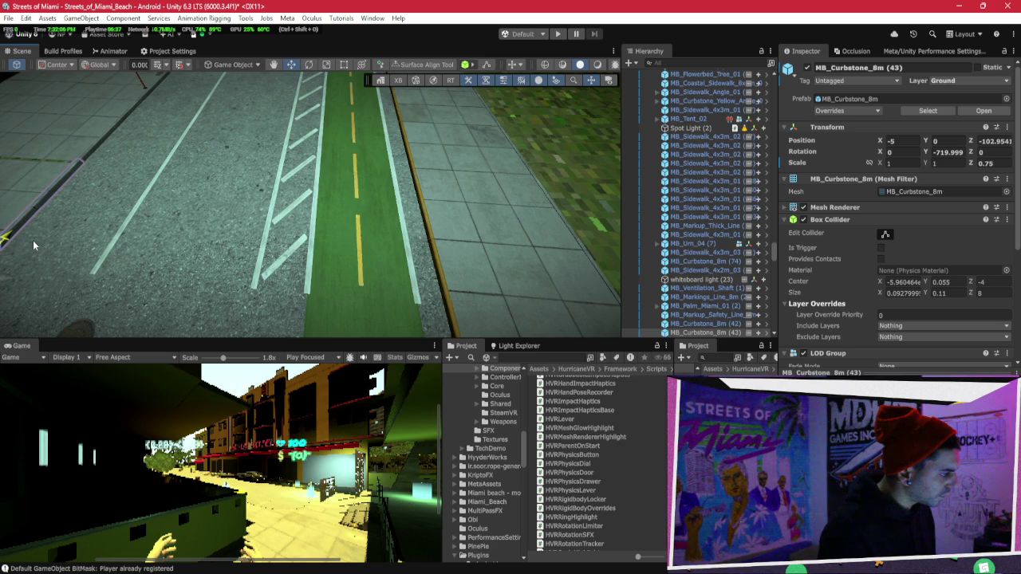
Duplicate the selected marking lines further along the road, to about Z -115.78.
{"action": "left_click", "coordinate": [125, 220]}
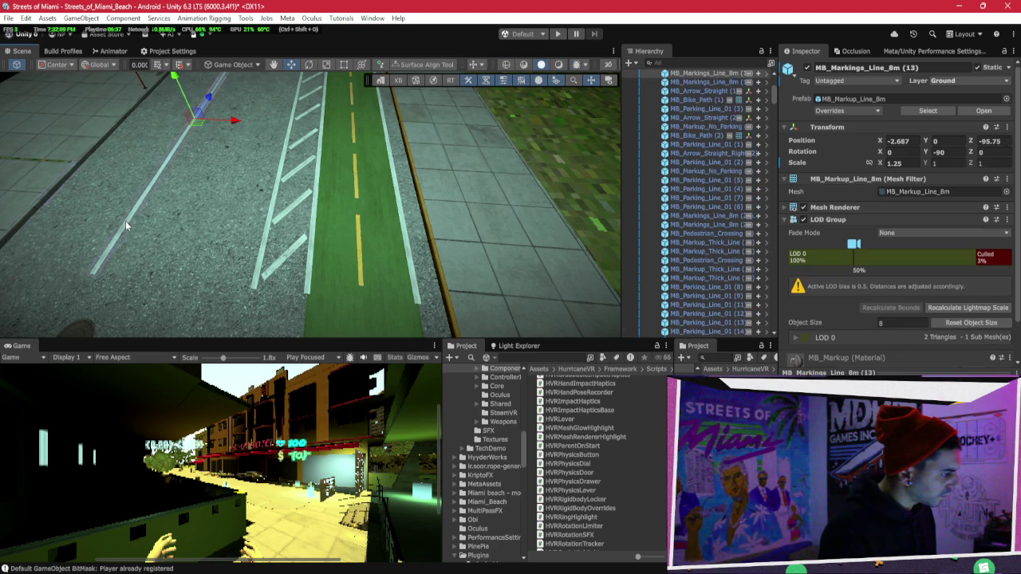
{"action": "left_click", "coordinate": [272, 215], "text": "ctrl"}
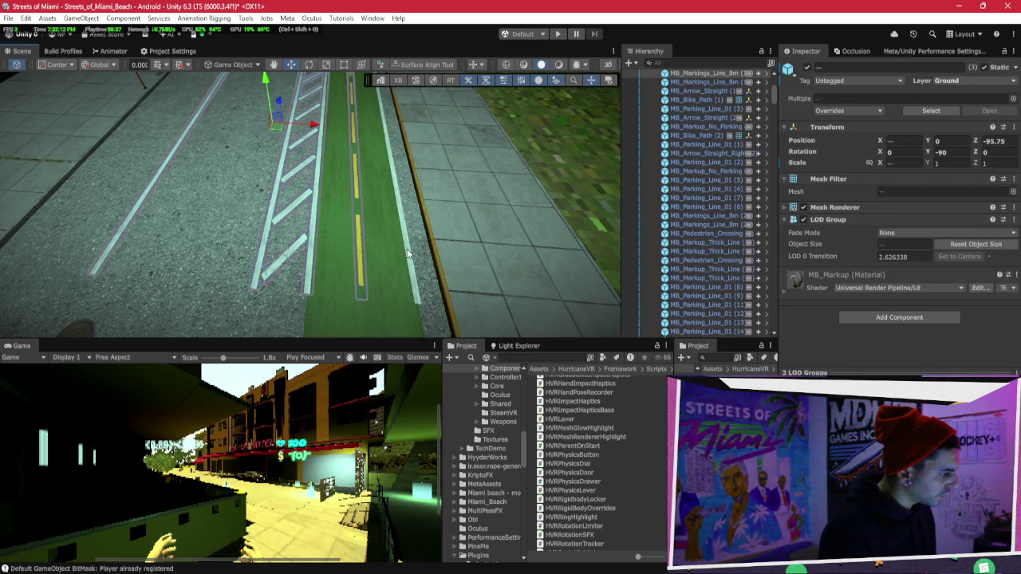
{"action": "mouse_move", "coordinate": [490, 245]}
{"action": "left_mouse_down"}
{"action": "mouse_move", "coordinate": [397, 182]}
{"action": "mouse_move", "coordinate": [437, 224]}
{"action": "mouse_move", "coordinate": [357, 226]}
{"action": "mouse_move", "coordinate": [372, 228]}
{"action": "mouse_move", "coordinate": [294, 279]}
{"action": "left_mouse_up"}
{"action": "key", "text": "ctrl+d"}
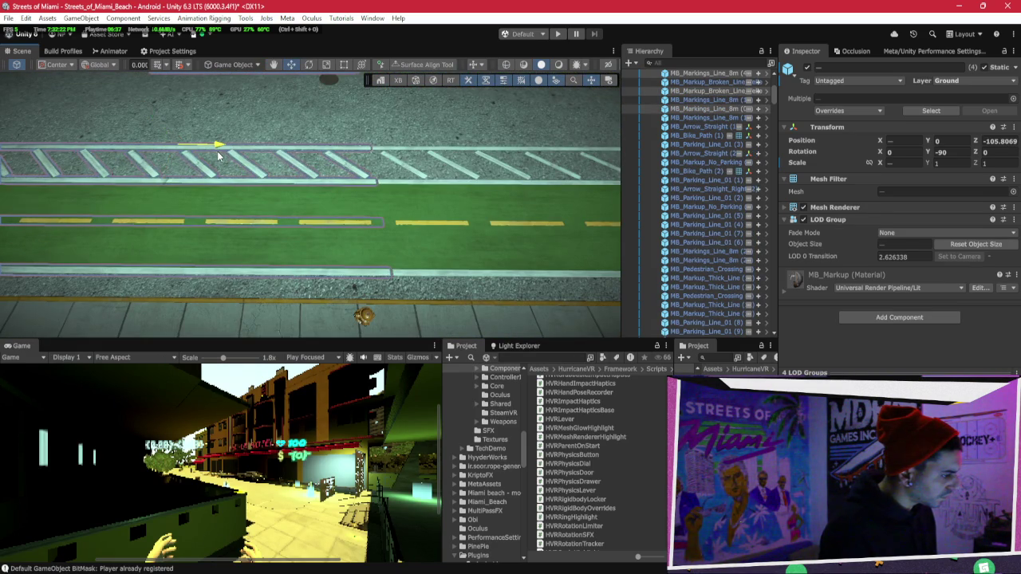
{"action": "scroll", "coordinate": [249, 174], "scroll_direction": "down", "scroll_amount": 5}
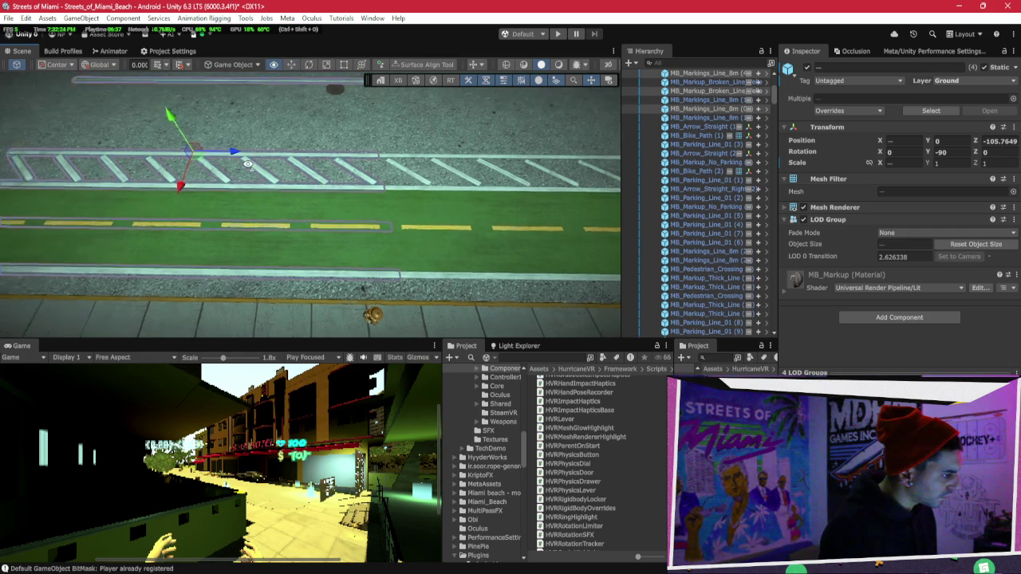
{"action": "mouse_move", "coordinate": [250, 174]}
{"action": "left_mouse_down", "text": "alt"}
{"action": "mouse_move", "coordinate": [484, 181]}
{"action": "mouse_move", "coordinate": [368, 205]}
{"action": "mouse_move", "coordinate": [386, 201]}
{"action": "mouse_move", "coordinate": [367, 205]}
{"action": "mouse_move", "coordinate": [359, 192]}
{"action": "mouse_move", "coordinate": [378, 189]}
{"action": "mouse_move", "coordinate": [191, 96]}
{"action": "left_mouse_up", "text": "alt"}
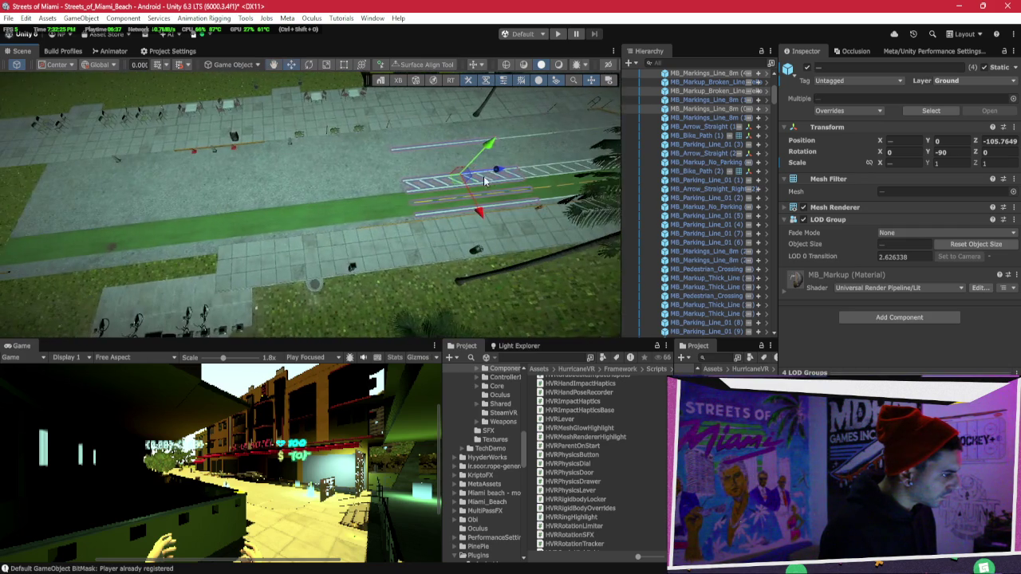
{"action": "key", "text": "ctrl+d"}
{"action": "key", "text": "f"}
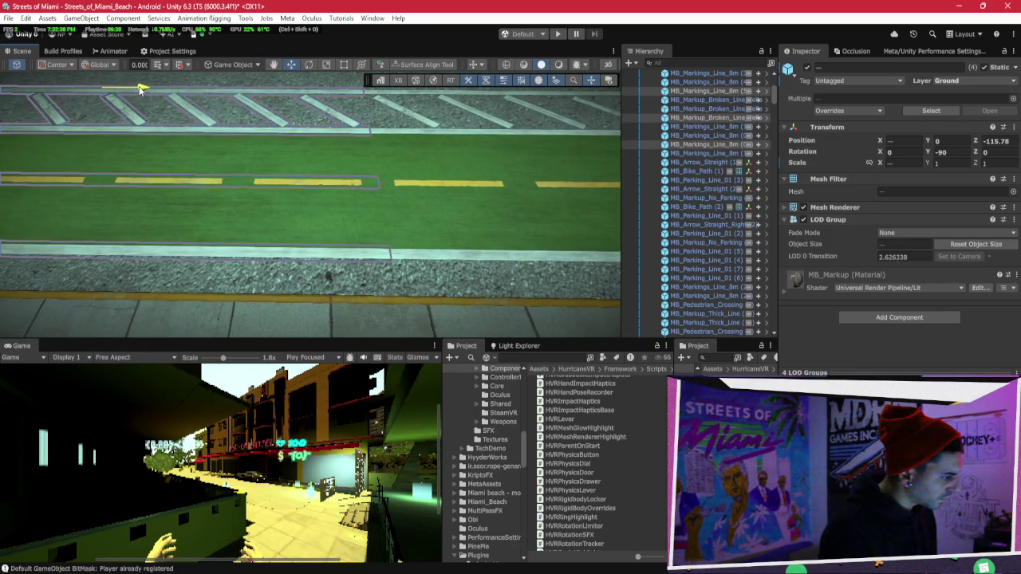
Duplicate the crosswalk, try the copy to the left, then delete it.
{"action": "scroll", "coordinate": [534, 181], "scroll_direction": "down", "scroll_amount": 5}
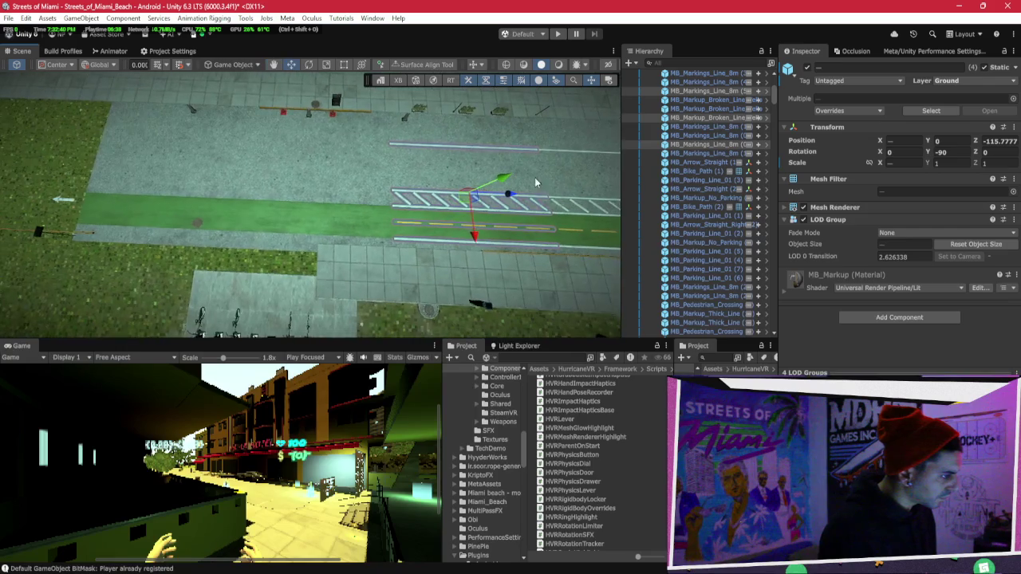
{"action": "key", "text": "ctrl+d"}
{"action": "mouse_move", "coordinate": [508, 195]}
{"action": "left_mouse_down"}
{"action": "mouse_move", "coordinate": [306, 199]}
{"action": "mouse_move", "coordinate": [274, 97]}
{"action": "left_mouse_up"}
{"action": "key", "text": "Delete"}
{"action": "left_click_drag", "start_coordinate": [380, 142], "coordinate": [387, 133], "text": "alt"}
{"action": "left_click_drag", "start_coordinate": [252, 186], "coordinate": [294, 215], "text": "alt"}
Delete a plaza sidewalk tile, the bike-path piece, the blue object by the hatch and a curb segment.
{"action": "left_click", "coordinate": [295, 214]}
{"action": "key", "text": "Delete"}
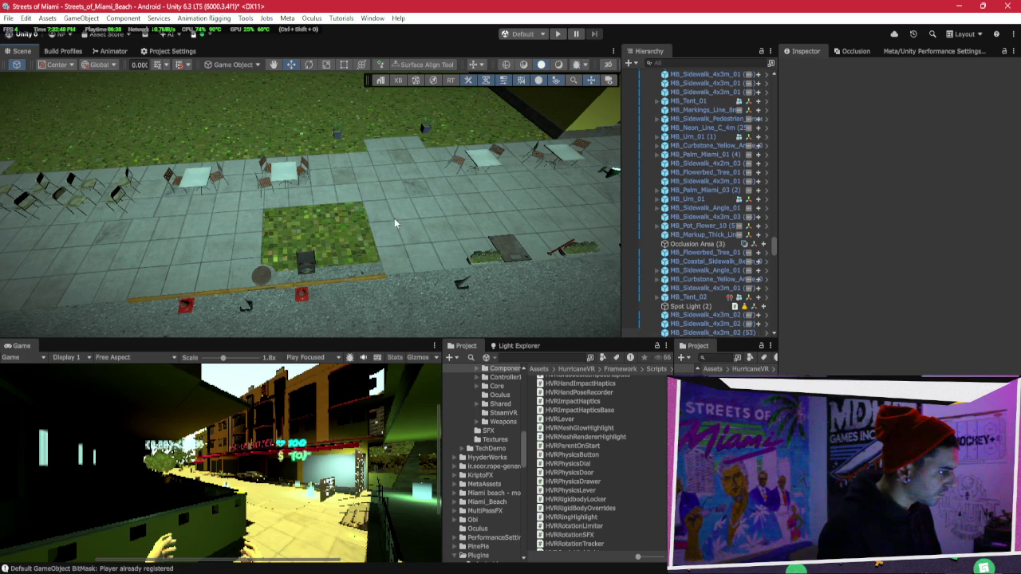
{"action": "left_click", "coordinate": [311, 284]}
{"action": "key", "text": "Delete"}
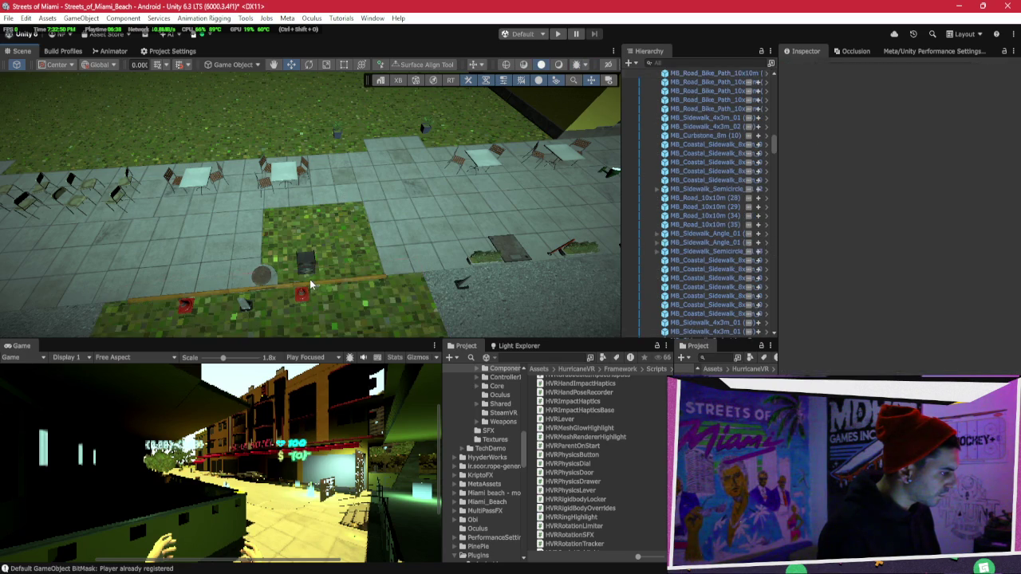
{"action": "left_click_drag", "start_coordinate": [323, 275], "coordinate": [325, 232], "text": "alt"}
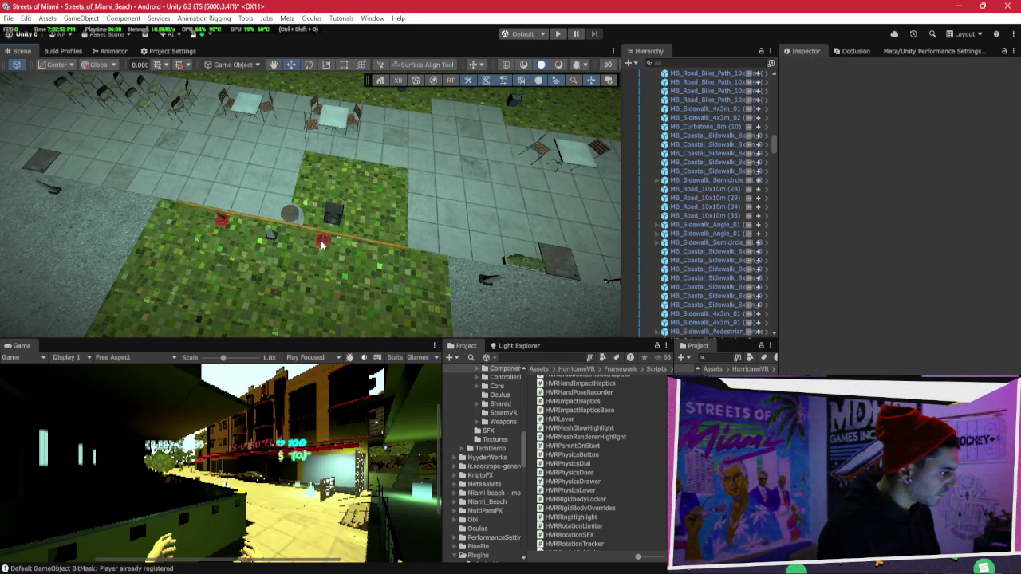
{"action": "left_click", "coordinate": [321, 210]}
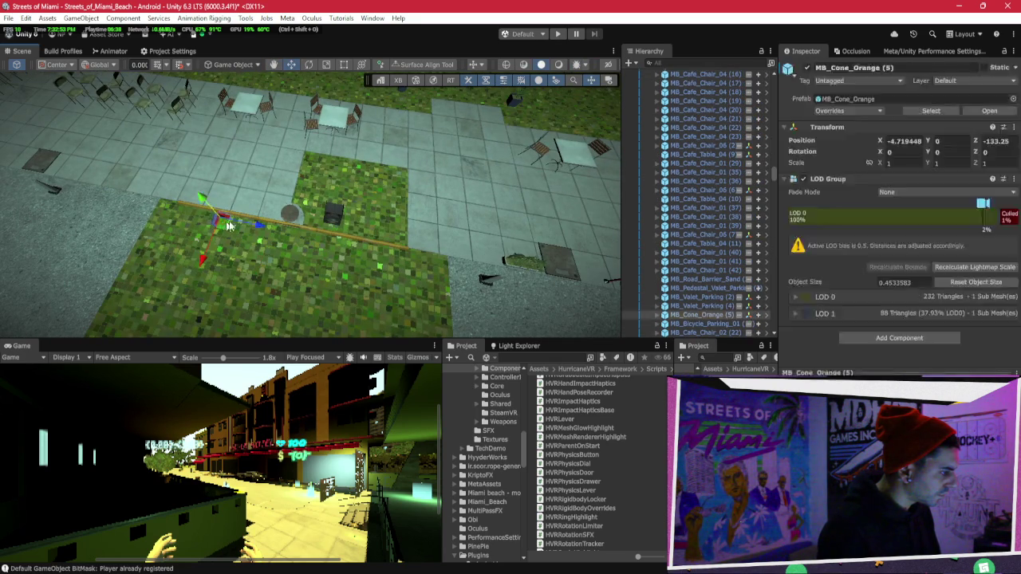
{"action": "left_click", "coordinate": [323, 212]}
{"action": "key", "text": "Delete"}
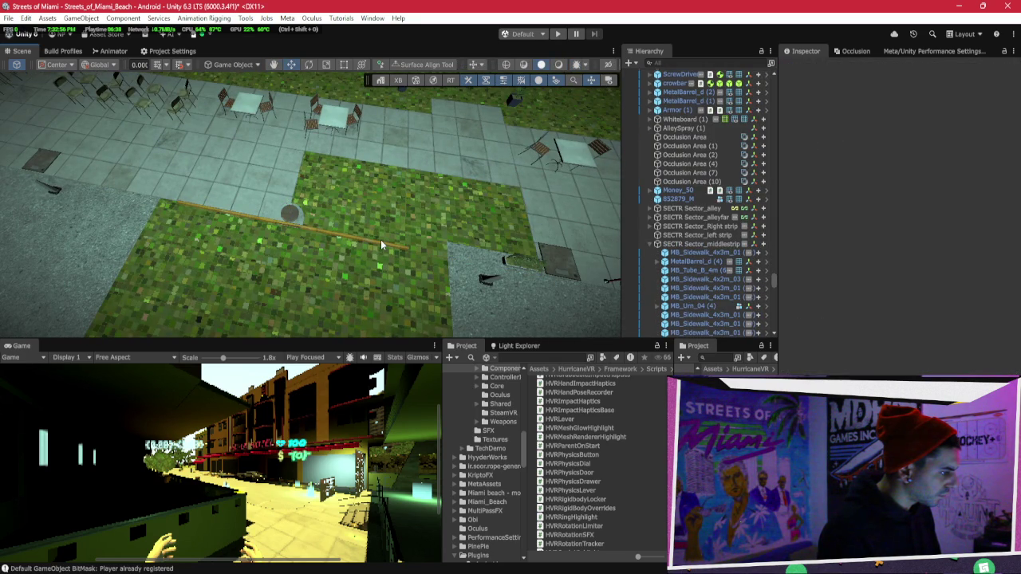
{"action": "left_click", "coordinate": [303, 234]}
{"action": "key", "text": "Delete"}
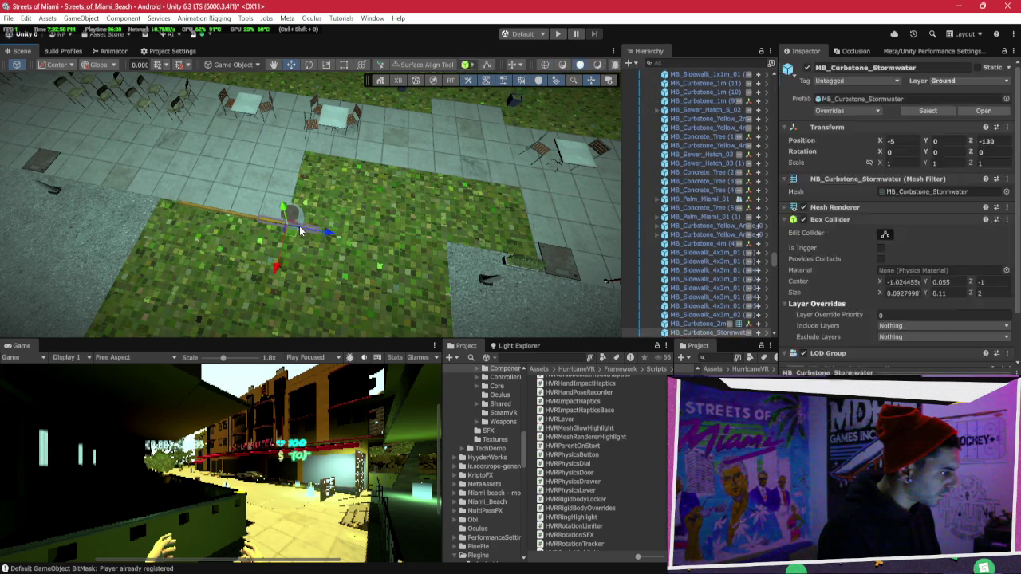
Delete two more sidewalk tiles, two cafe tables and the tile holding a cafe chair.
{"action": "left_click", "coordinate": [291, 220]}
{"action": "key", "text": "Delete"}
{"action": "left_click", "coordinate": [489, 164]}
{"action": "key", "text": "Delete"}
{"action": "left_click", "coordinate": [338, 115]}
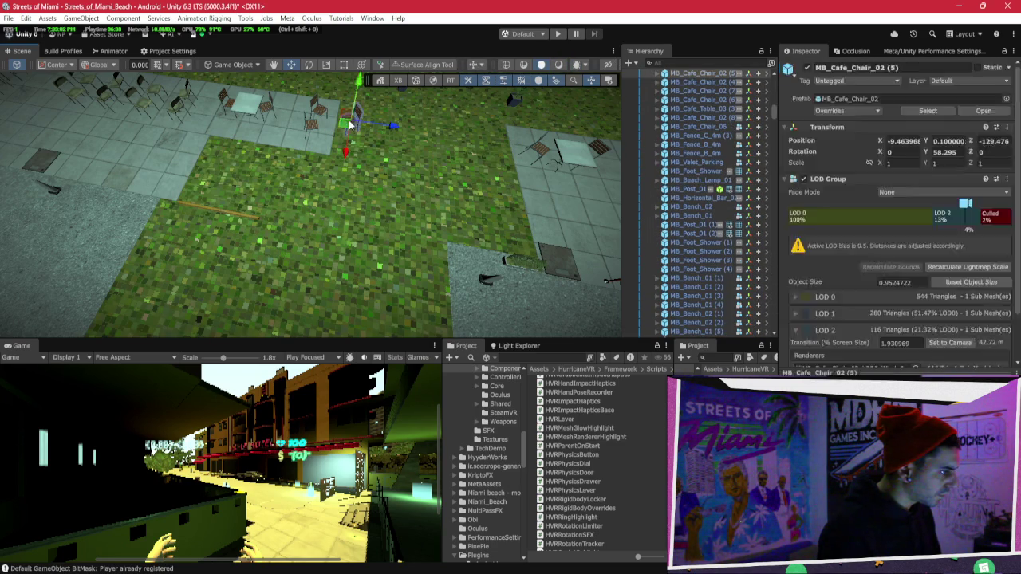
{"action": "key", "text": "Delete"}
{"action": "left_click", "coordinate": [269, 134]}
{"action": "key", "text": "Delete"}
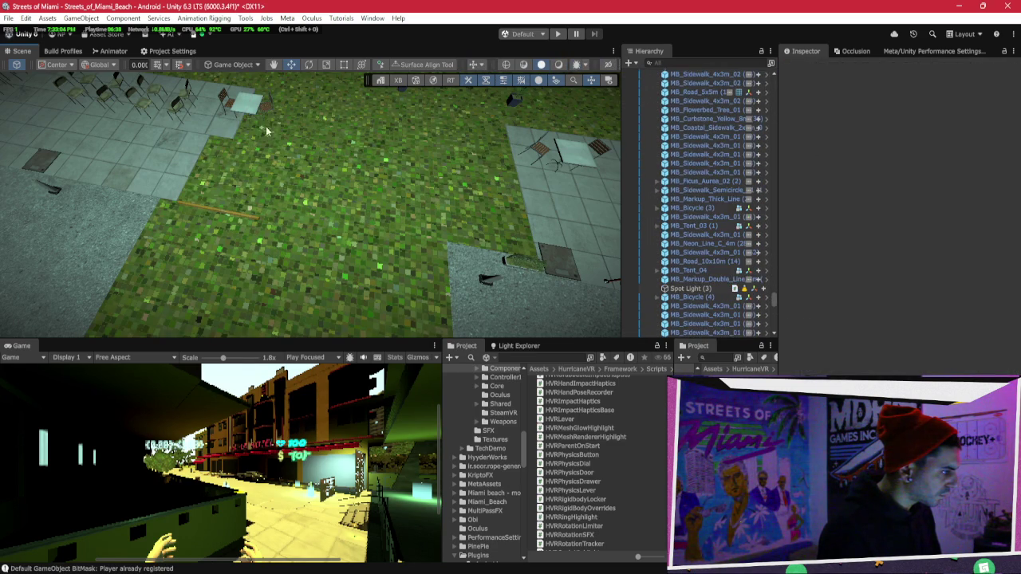
{"action": "left_click", "coordinate": [254, 107]}
{"action": "key", "text": "Delete"}
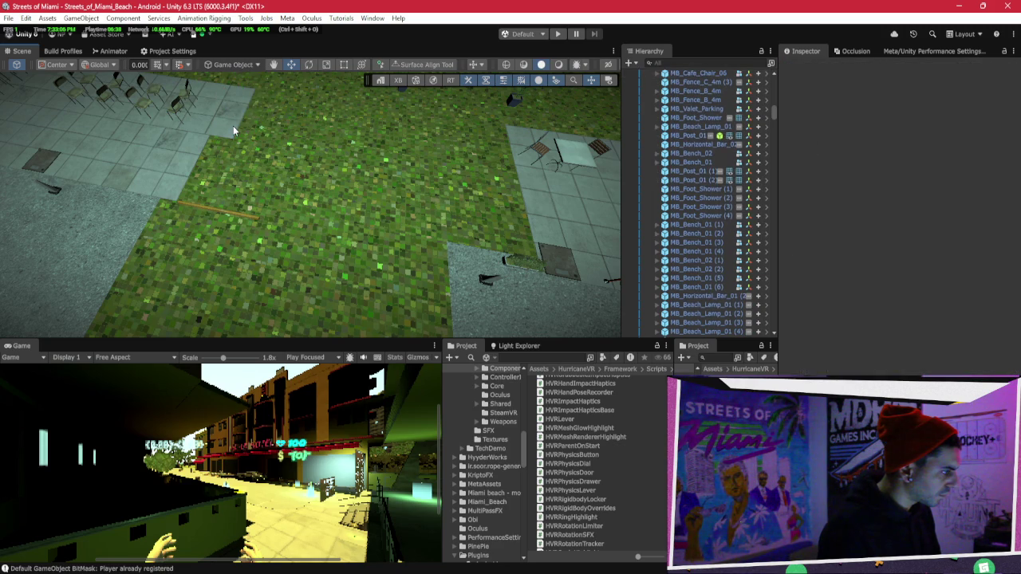
Narrow sidewalk tile MB_Sidewalk_4x3m_02 (60) to about 0.975 X scale with the Rect Tool.
{"action": "left_click", "coordinate": [233, 125]}
{"action": "key", "text": "t"}
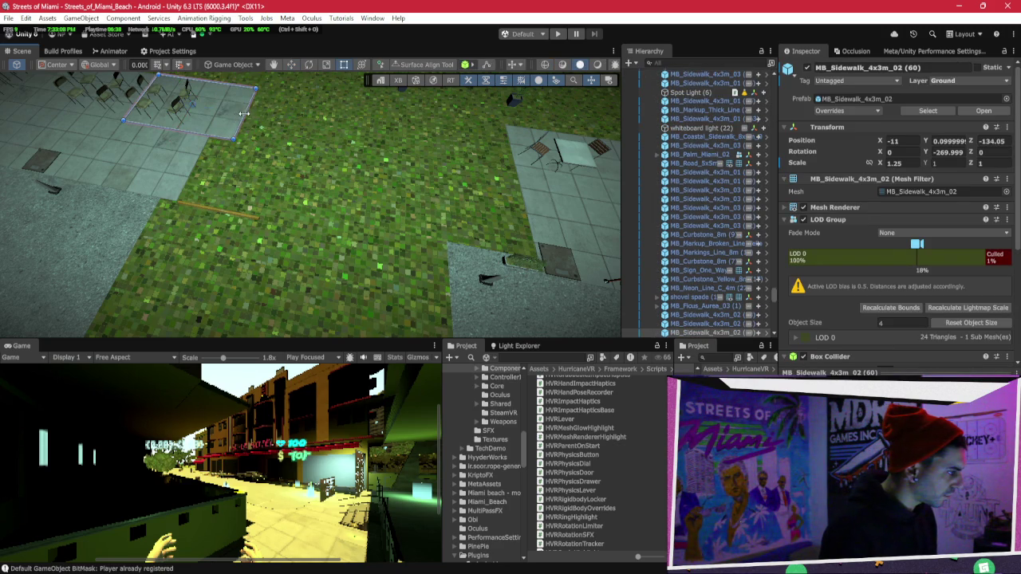
{"action": "scroll", "coordinate": [222, 106], "scroll_direction": "down", "scroll_amount": 5}
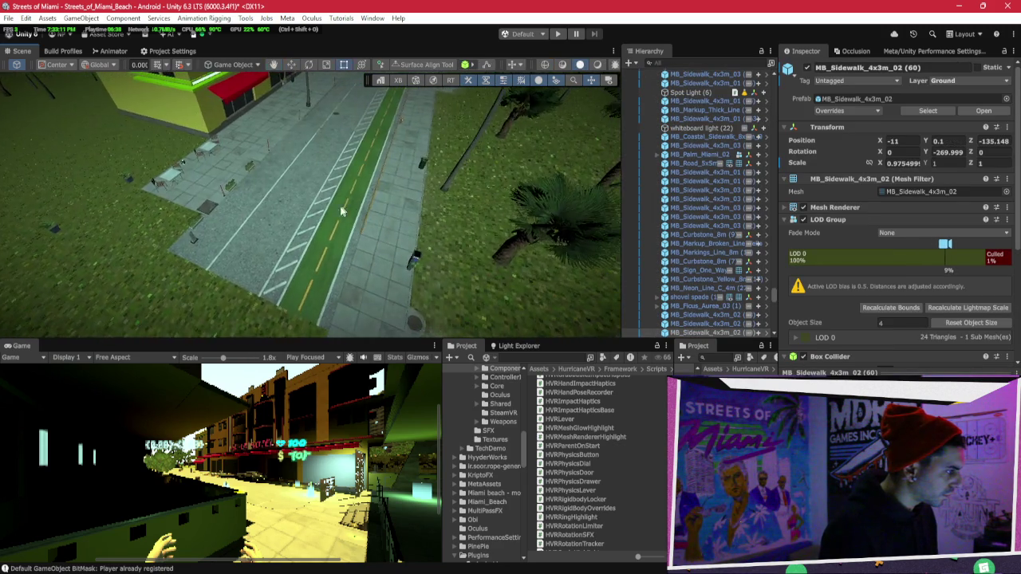
{"action": "left_click_drag", "start_coordinate": [341, 211], "coordinate": [393, 210]}
{"action": "scroll", "coordinate": [392, 210], "scroll_direction": "up", "scroll_amount": 5}
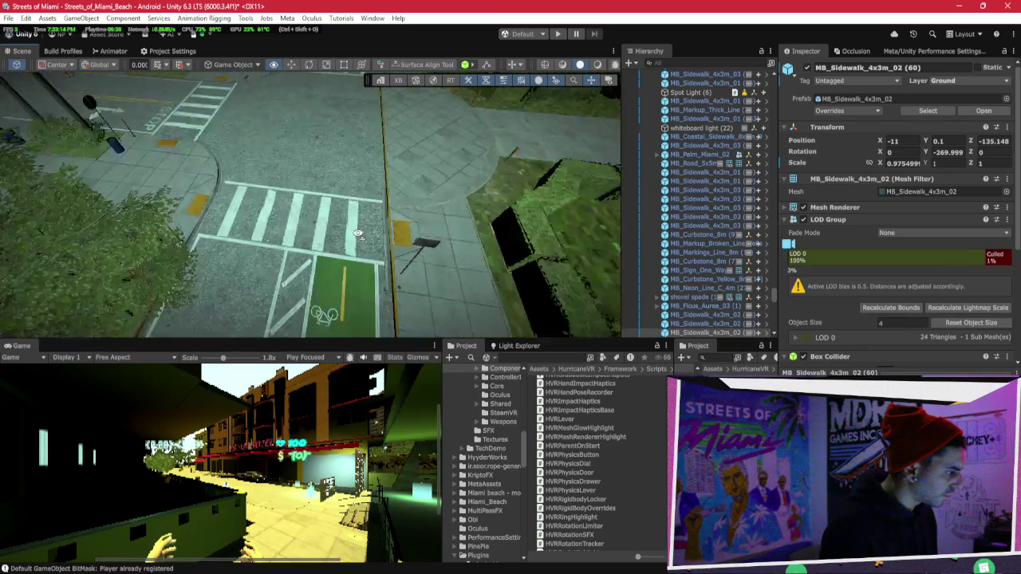
{"action": "left_click", "coordinate": [381, 226]}
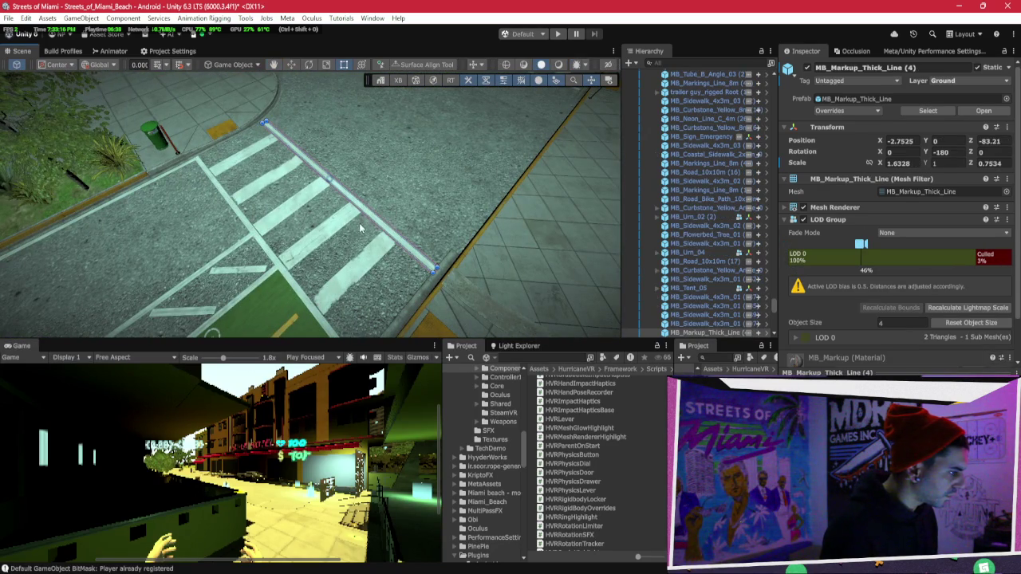
Select the crosswalk lines and road area at the STOP crossing.
{"action": "left_click", "coordinate": [319, 245], "text": "shift"}
{"action": "left_click", "coordinate": [271, 237], "text": "shift"}
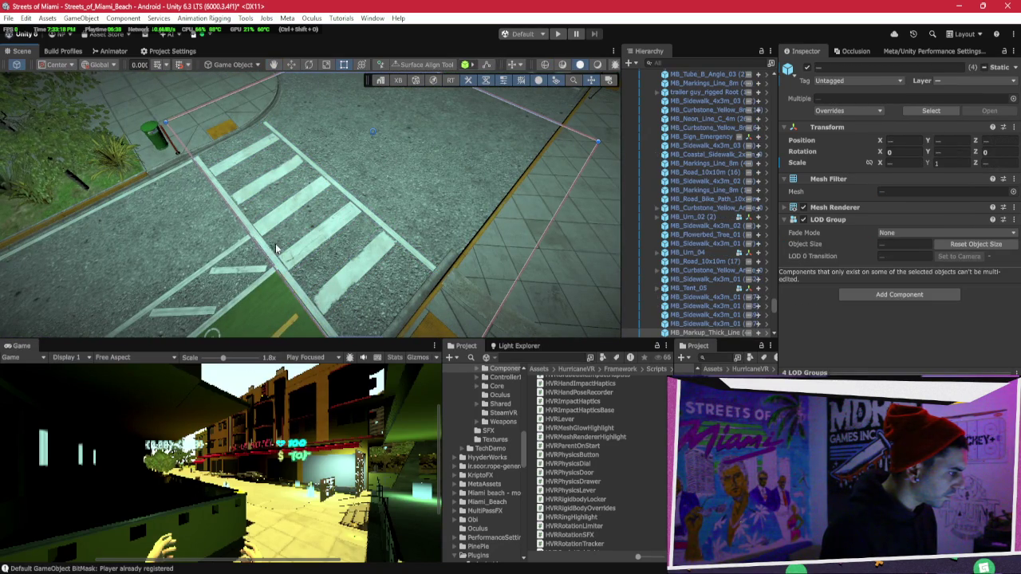
{"action": "left_click_drag", "start_coordinate": [381, 219], "coordinate": [310, 270]}
{"action": "scroll", "coordinate": [310, 269], "scroll_direction": "up", "scroll_amount": 5}
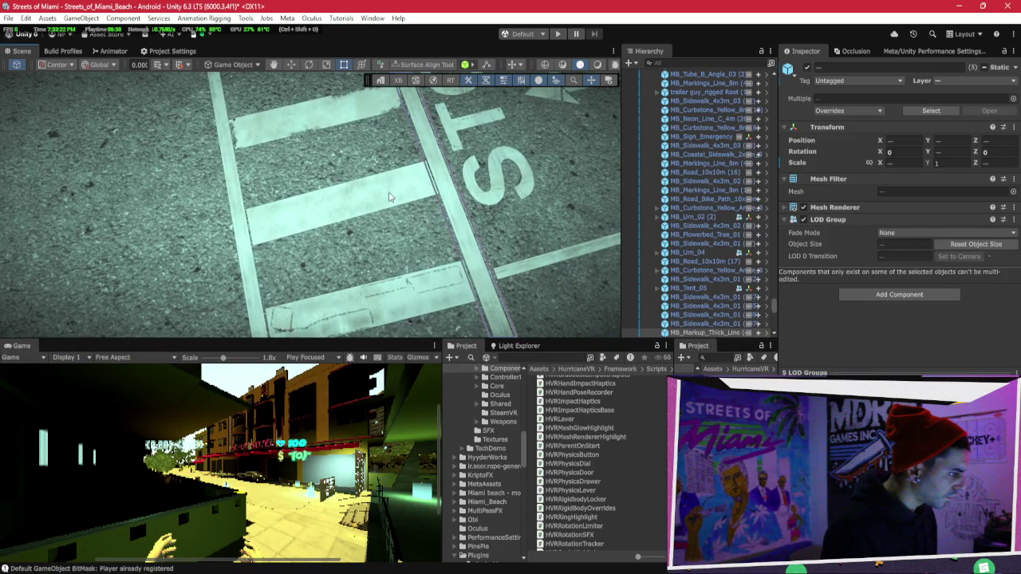
{"action": "scroll", "coordinate": [458, 213], "scroll_direction": "down", "scroll_amount": 10}
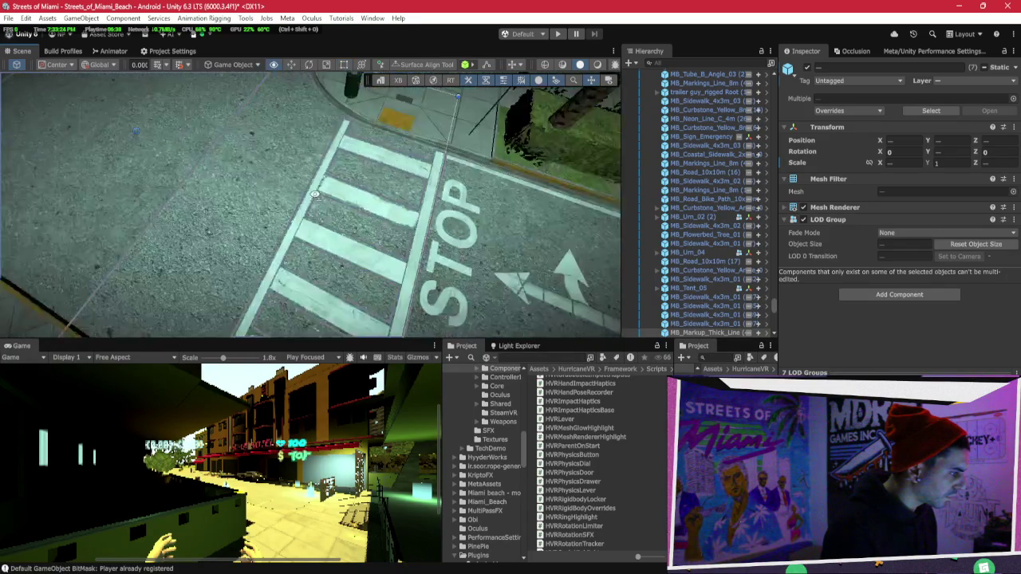
{"action": "left_click_drag", "start_coordinate": [442, 205], "coordinate": [429, 197]}
{"action": "scroll", "coordinate": [428, 198], "scroll_direction": "up", "scroll_amount": 8}
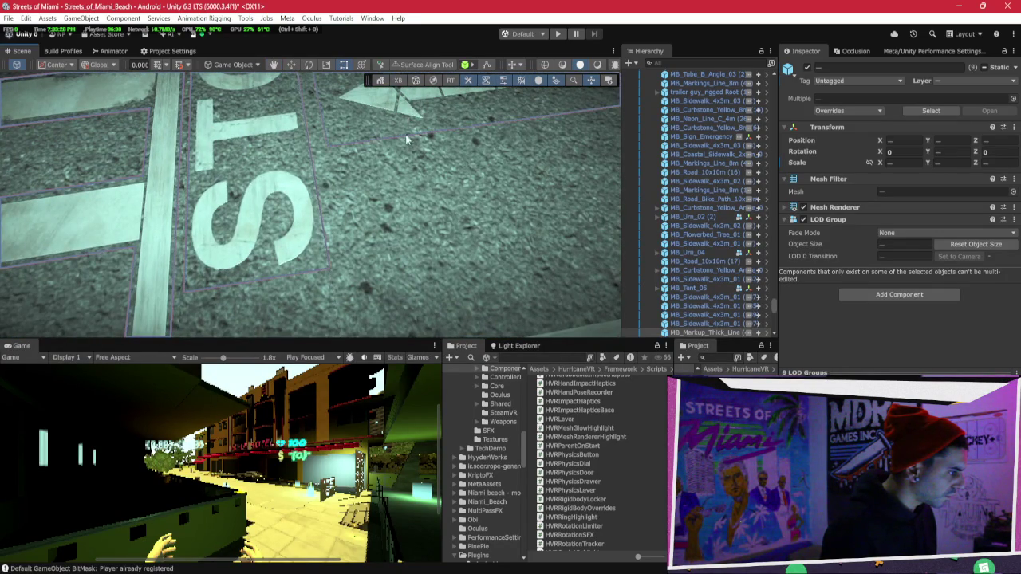
{"action": "mouse_move", "coordinate": [516, 192]}
{"action": "left_mouse_down"}
{"action": "mouse_move", "coordinate": [437, 218]}
{"action": "mouse_move", "coordinate": [205, 228]}
{"action": "mouse_move", "coordinate": [280, 221]}
{"action": "left_mouse_up"}
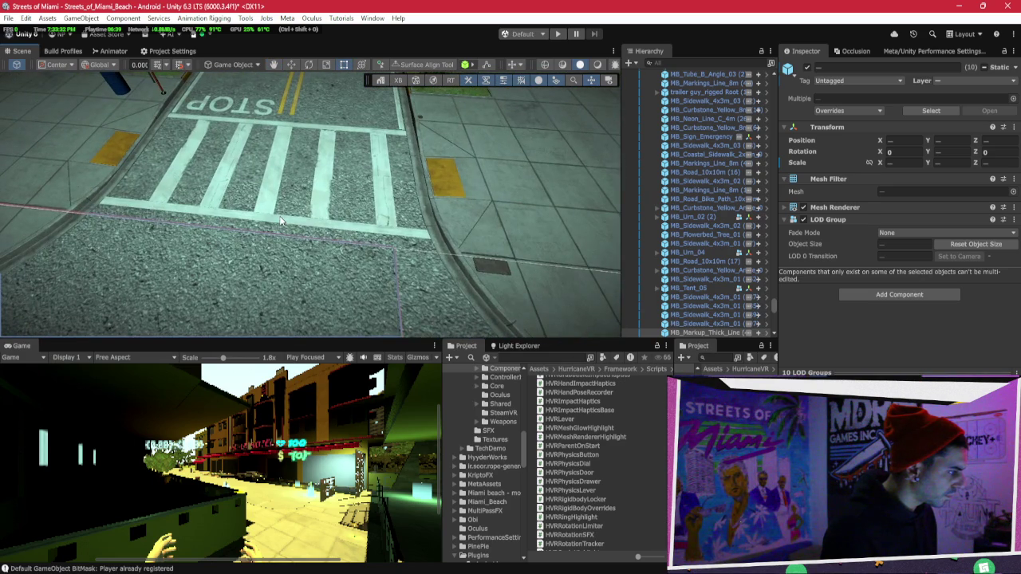
Add the remaining crosswalk and road pieces and slide the group sideways along X.
{"action": "left_click", "coordinate": [272, 181], "text": "shift"}
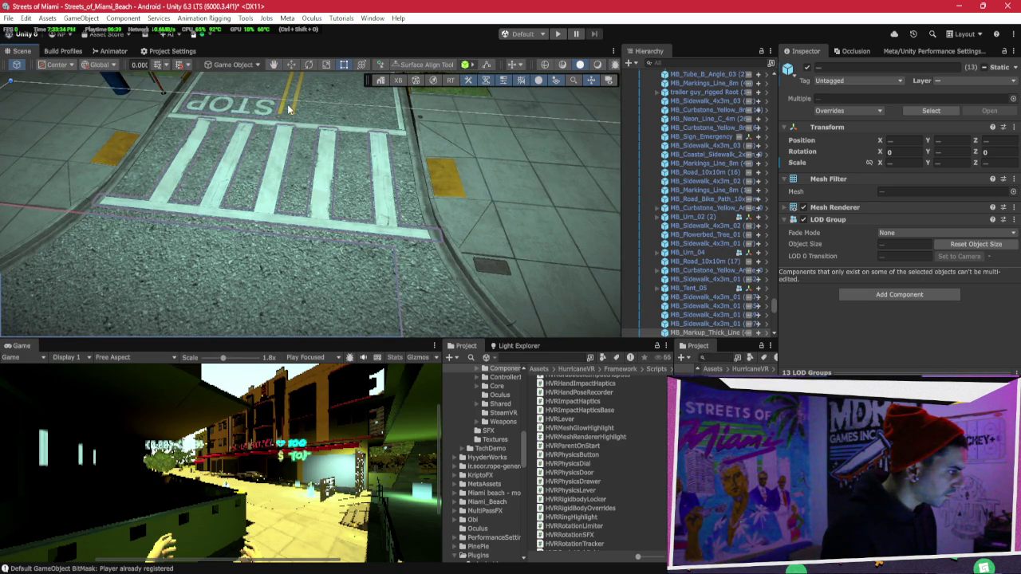
{"action": "left_click", "coordinate": [301, 137], "text": "shift"}
{"action": "scroll", "coordinate": [311, 147], "scroll_direction": "down", "scroll_amount": 10}
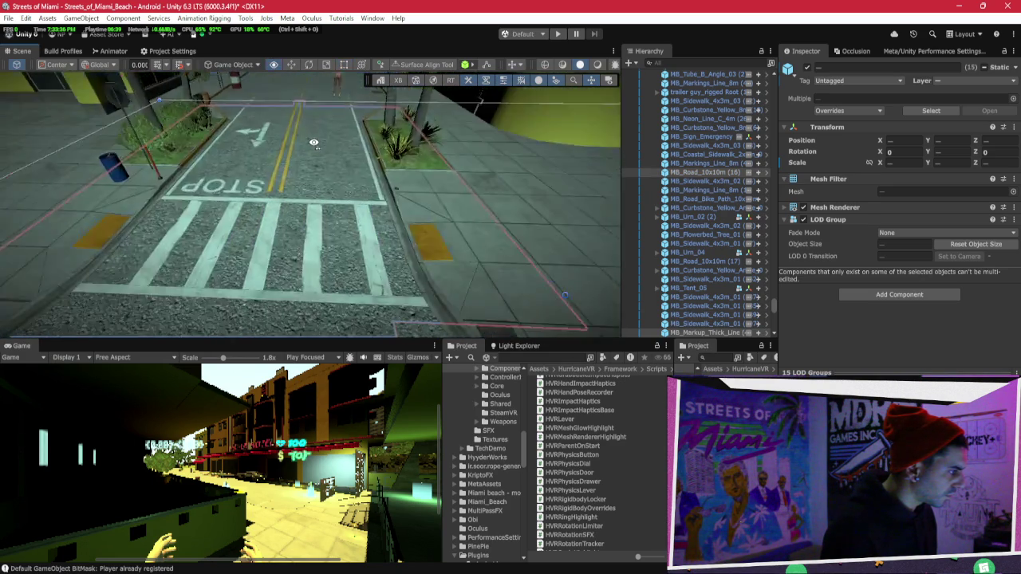
{"action": "left_click", "coordinate": [350, 209], "text": "shift"}
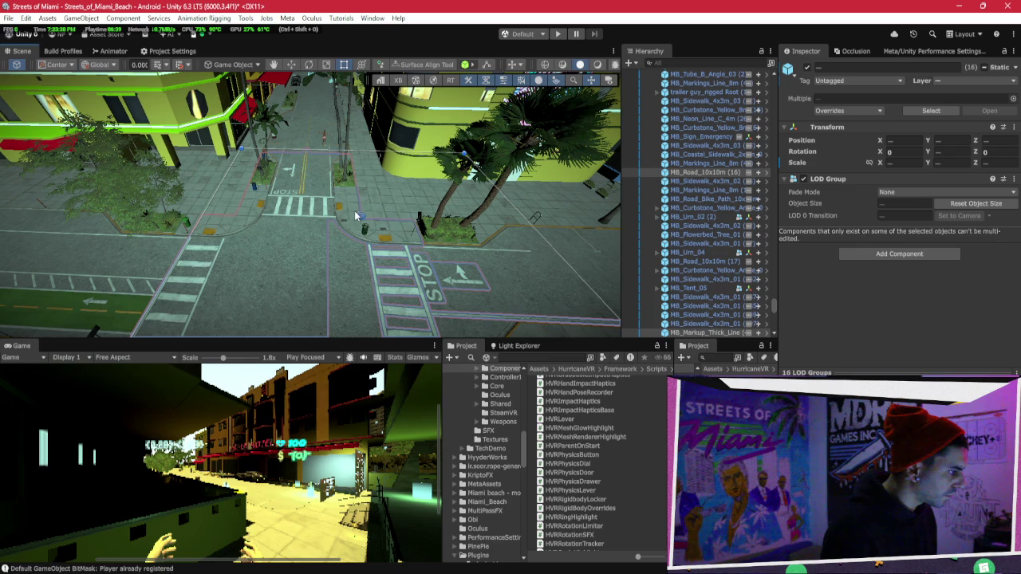
{"action": "left_click", "coordinate": [268, 245], "text": "shift"}
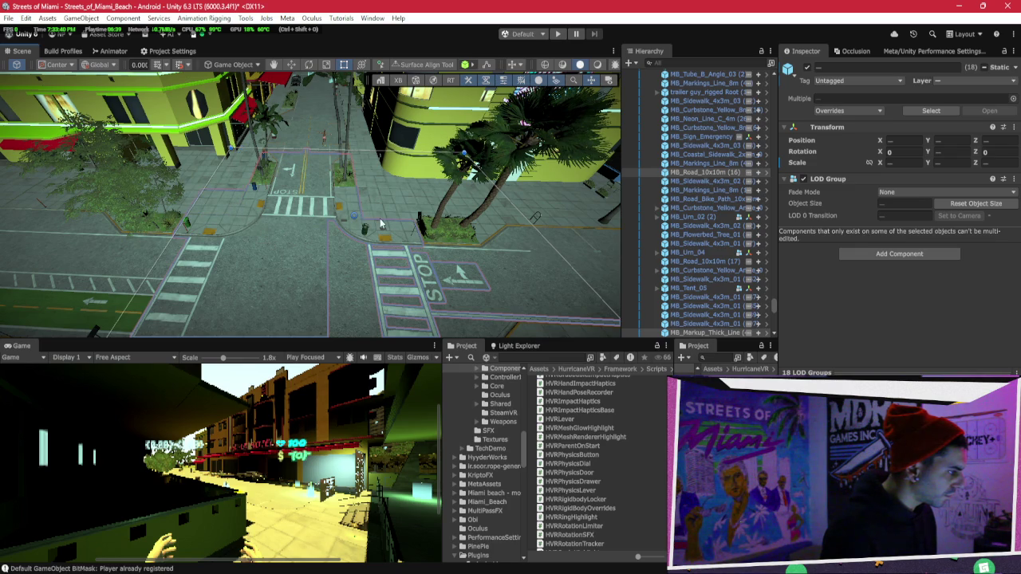
{"action": "scroll", "coordinate": [347, 231], "scroll_direction": "down", "scroll_amount": 5}
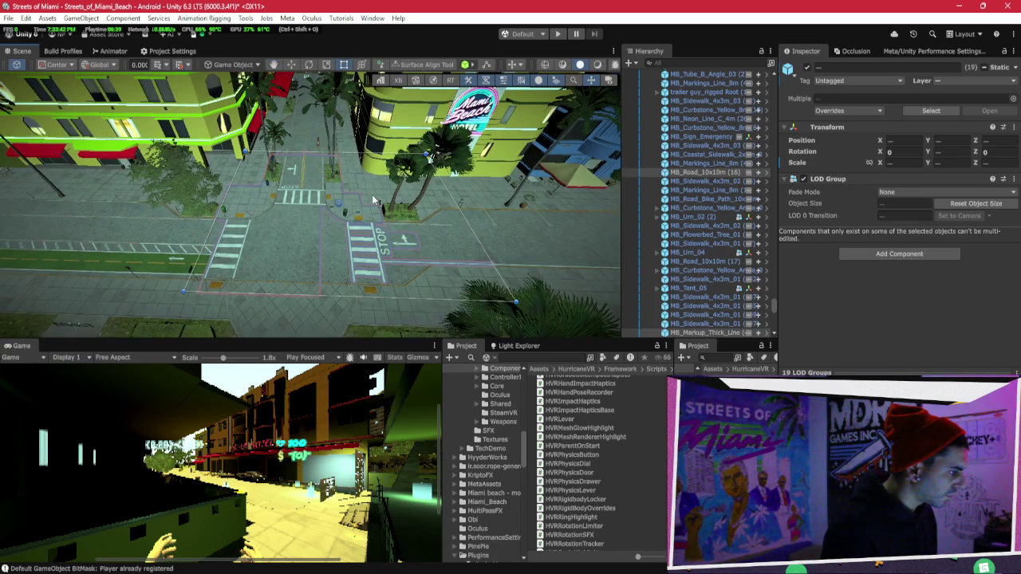
{"action": "left_click_drag", "start_coordinate": [254, 193], "coordinate": [431, 214]}
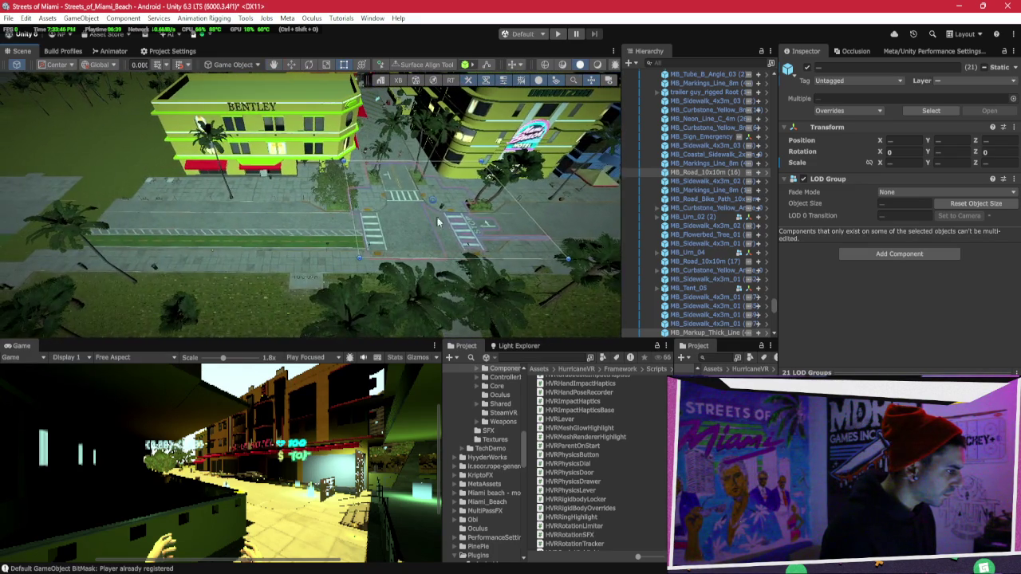
{"action": "key", "text": "w"}
{"action": "left_click_drag", "start_coordinate": [120, 224], "coordinate": [137, 225]}
Frame the moved road piece and orbit to inspect the shifted crossing.
{"action": "key", "text": "f"}
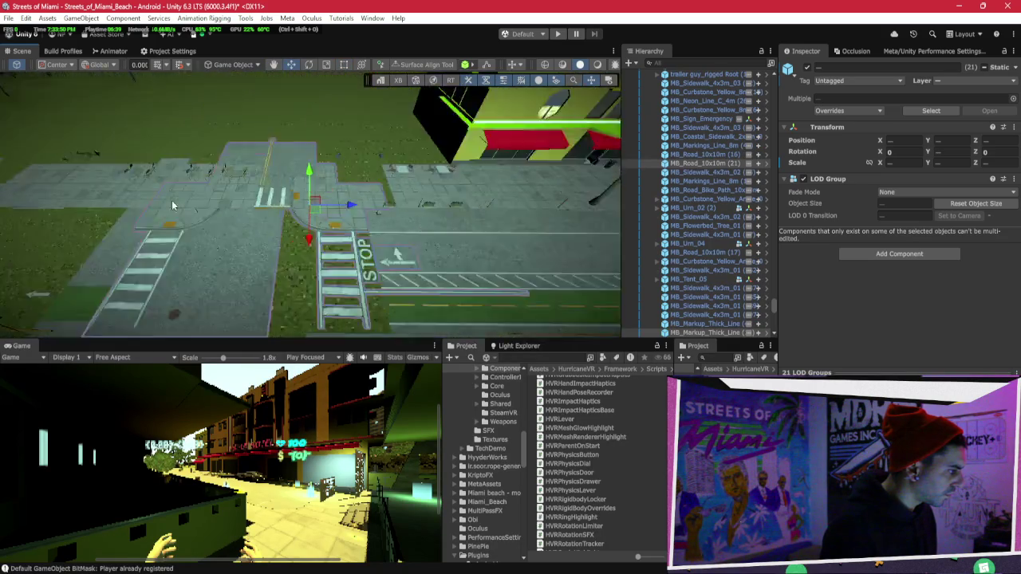
{"action": "scroll", "coordinate": [200, 200], "scroll_direction": "down", "scroll_amount": 4}
{"action": "scroll", "coordinate": [207, 229], "scroll_direction": "down", "scroll_amount": 3}
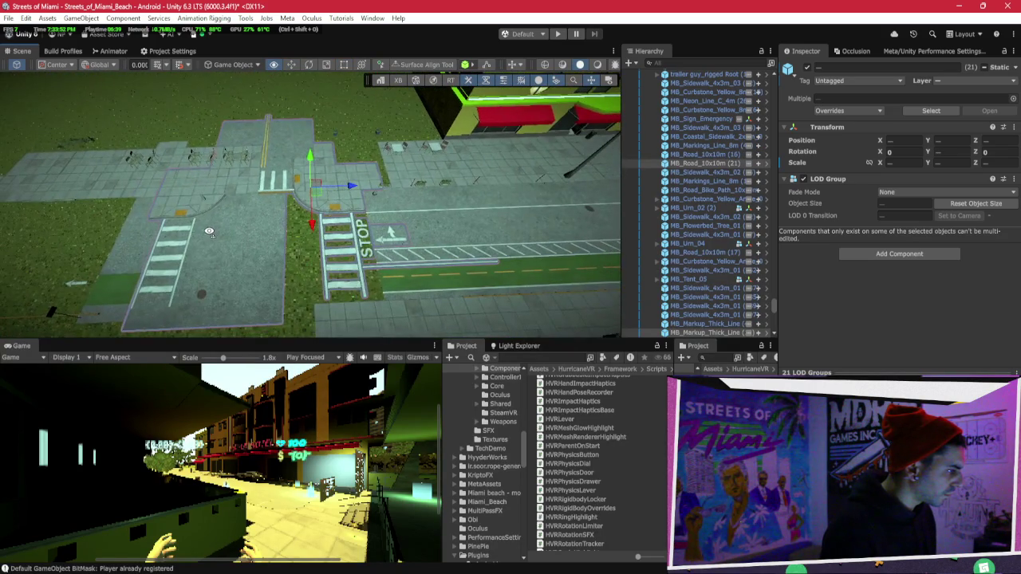
{"action": "left_click_drag", "start_coordinate": [209, 231], "coordinate": [197, 237]}
{"action": "scroll", "coordinate": [350, 165], "scroll_direction": "up", "scroll_amount": 5}
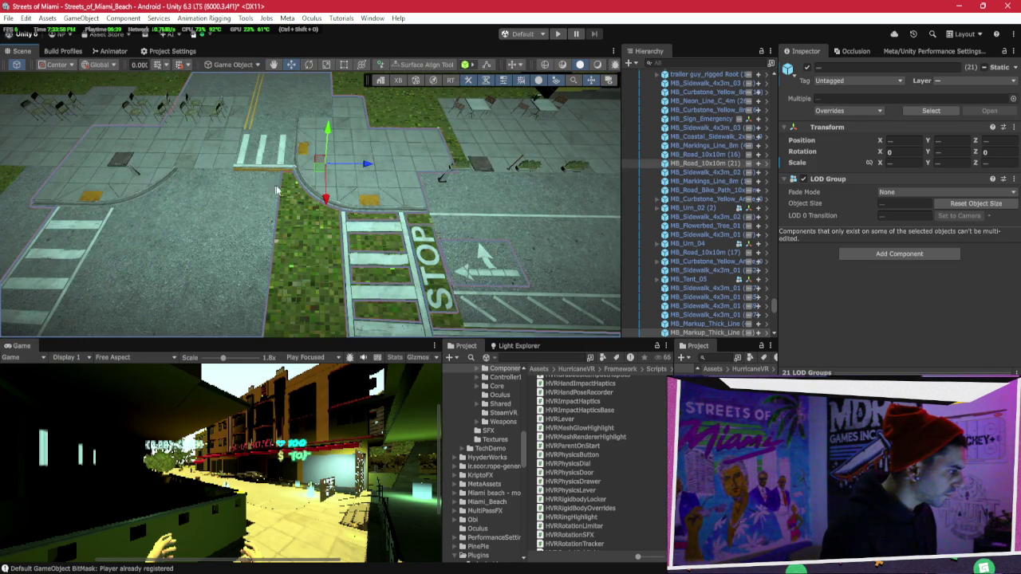
{"action": "left_click_drag", "start_coordinate": [366, 179], "coordinate": [328, 158]}
{"action": "mouse_move", "coordinate": [291, 195]}
{"action": "left_mouse_down"}
{"action": "mouse_move", "coordinate": [341, 200]}
{"action": "mouse_move", "coordinate": [370, 220]}
{"action": "left_mouse_up"}
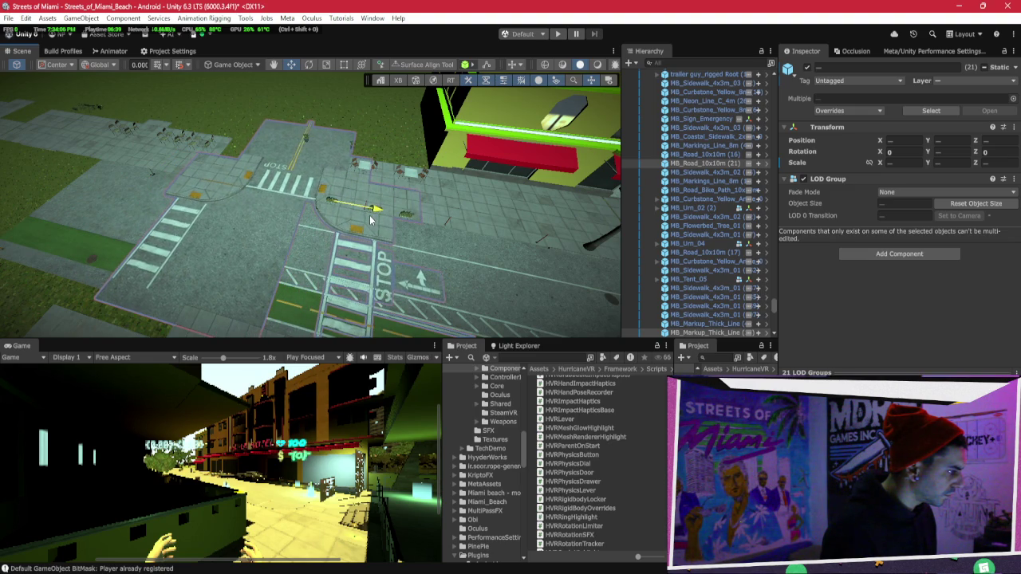
{"action": "scroll", "coordinate": [371, 220], "scroll_direction": "up", "scroll_amount": 5}
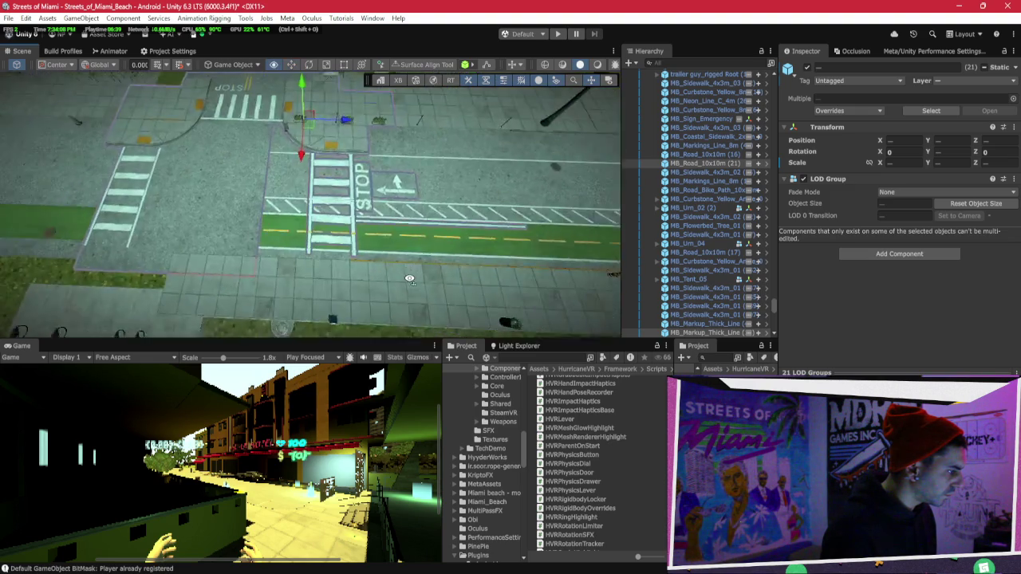
Delete the lane marking and the yellow dashed marking on the bike lane at the STOP crossing.
{"action": "left_click", "coordinate": [284, 295]}
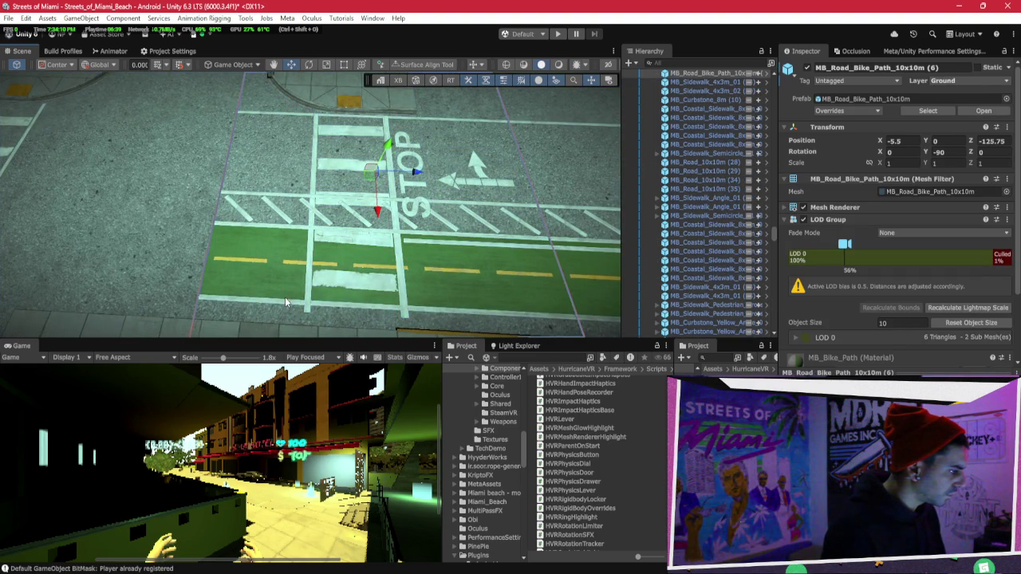
{"action": "left_click", "coordinate": [282, 300]}
{"action": "key", "text": "Delete"}
{"action": "left_click", "coordinate": [257, 258]}
{"action": "left_click", "coordinate": [256, 263]}
{"action": "key", "text": "Delete"}
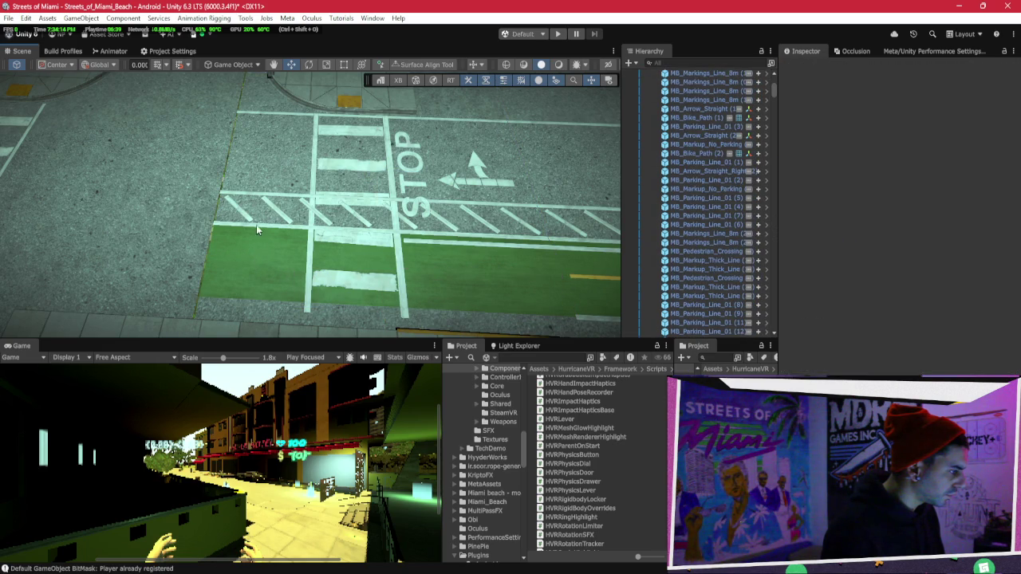
Delete the hatched safety lines, then undo to restore them.
{"action": "left_click", "coordinate": [250, 222]}
{"action": "key", "text": "Delete"}
{"action": "mouse_move", "coordinate": [252, 211]}
{"action": "left_mouse_down"}
{"action": "mouse_move", "coordinate": [296, 177]}
{"action": "mouse_move", "coordinate": [343, 172]}
{"action": "mouse_move", "coordinate": [317, 170]}
{"action": "left_mouse_up"}
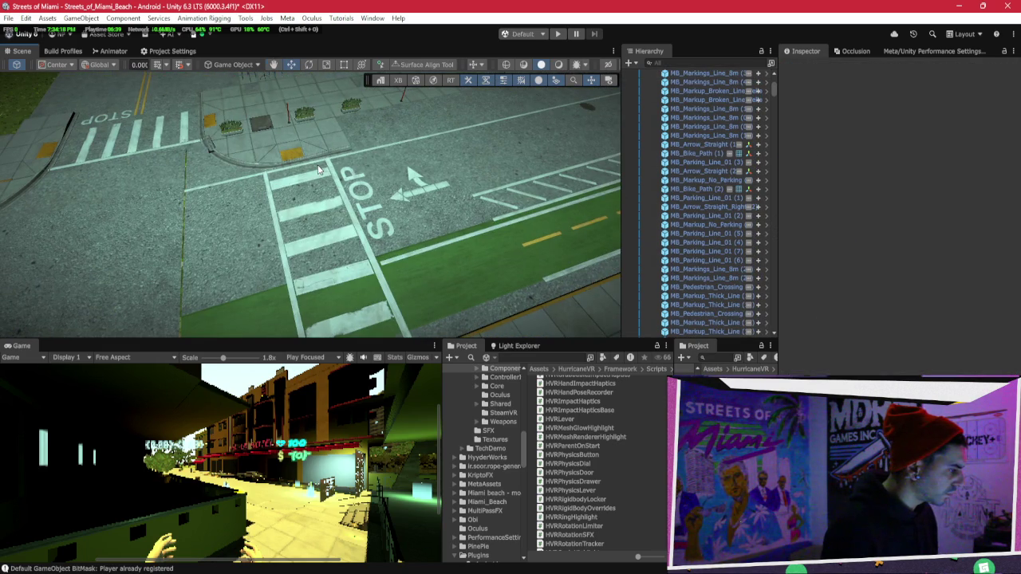
{"action": "key", "text": "ctrl+z"}
{"action": "key", "text": "ctrl+z"}
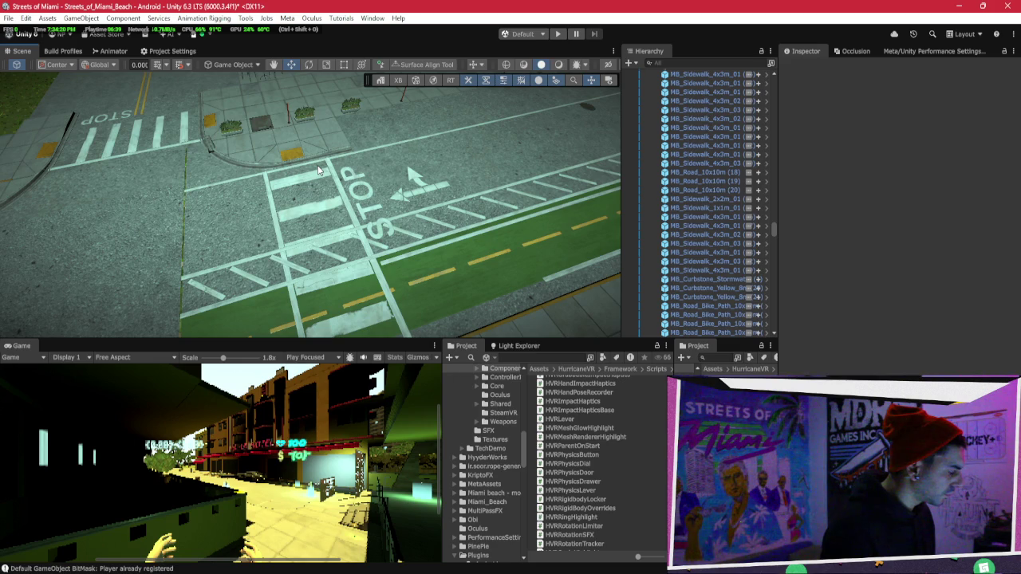
{"action": "left_click", "coordinate": [317, 170]}
{"action": "key", "text": "ctrl+z"}
{"action": "key", "text": "ctrl+z"}
{"action": "key", "text": "ctrl+z"}
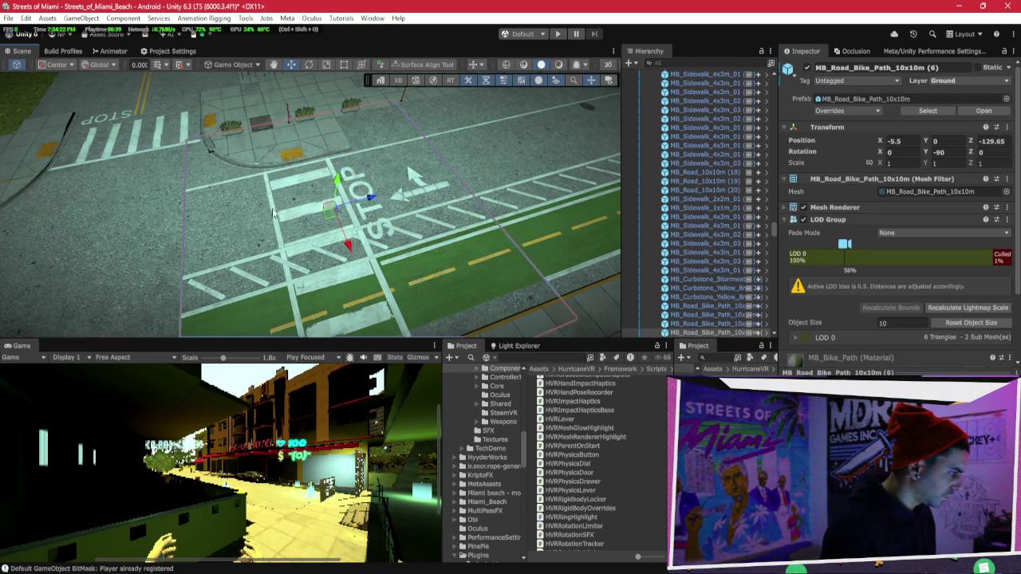
{"action": "left_click", "coordinate": [364, 211]}
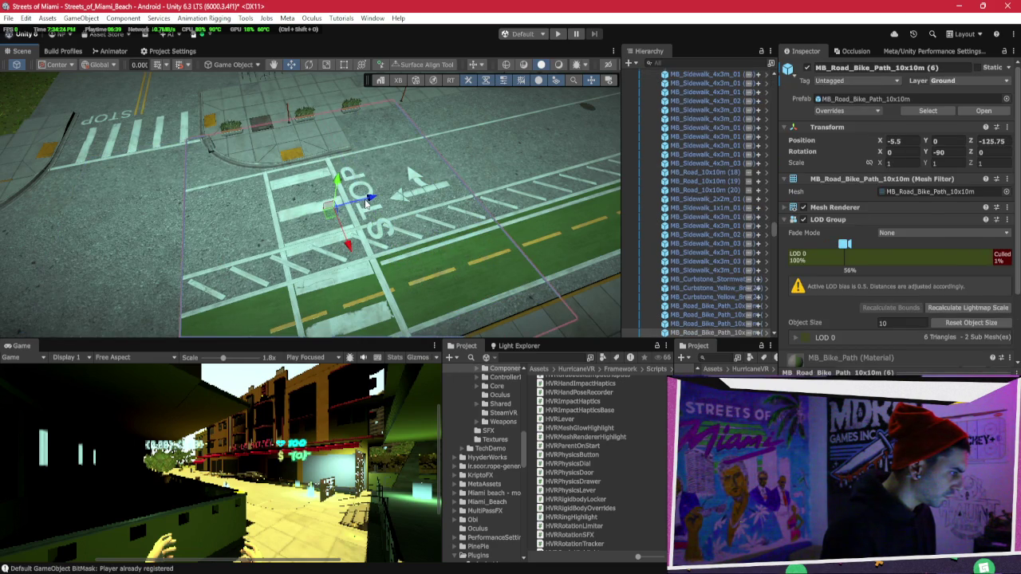
{"action": "key", "text": "ctrl+z"}
{"action": "mouse_move", "coordinate": [284, 127]}
{"action": "left_mouse_down"}
{"action": "mouse_move", "coordinate": [202, 159]}
{"action": "mouse_move", "coordinate": [223, 165]}
{"action": "mouse_move", "coordinate": [258, 106]}
{"action": "mouse_move", "coordinate": [89, 94]}
{"action": "mouse_move", "coordinate": [441, 107]}
{"action": "mouse_move", "coordinate": [456, 69]}
{"action": "mouse_move", "coordinate": [86, 183]}
{"action": "mouse_move", "coordinate": [260, 166]}
{"action": "mouse_move", "coordinate": [337, 116]}
{"action": "mouse_move", "coordinate": [147, 158]}
{"action": "mouse_move", "coordinate": [167, 154]}
{"action": "left_mouse_up"}
{"action": "key", "text": "Up"}
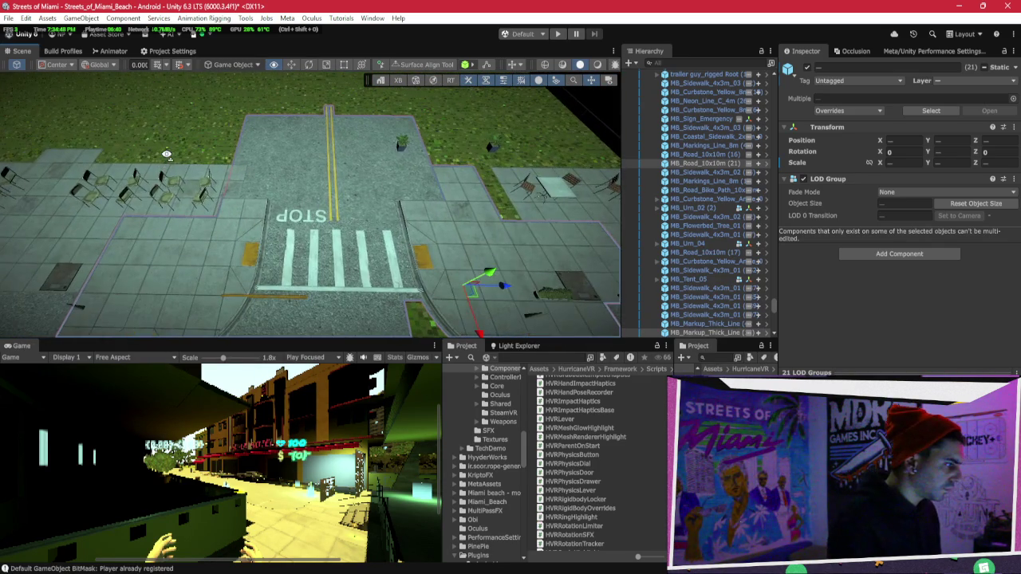
{"action": "mouse_move", "coordinate": [303, 168]}
{"action": "left_mouse_down"}
{"action": "mouse_move", "coordinate": [366, 98]}
{"action": "mouse_move", "coordinate": [389, 302]}
{"action": "mouse_move", "coordinate": [374, 232]}
{"action": "left_mouse_up"}
{"action": "scroll", "coordinate": [292, 229], "scroll_direction": "down", "scroll_amount": 5}
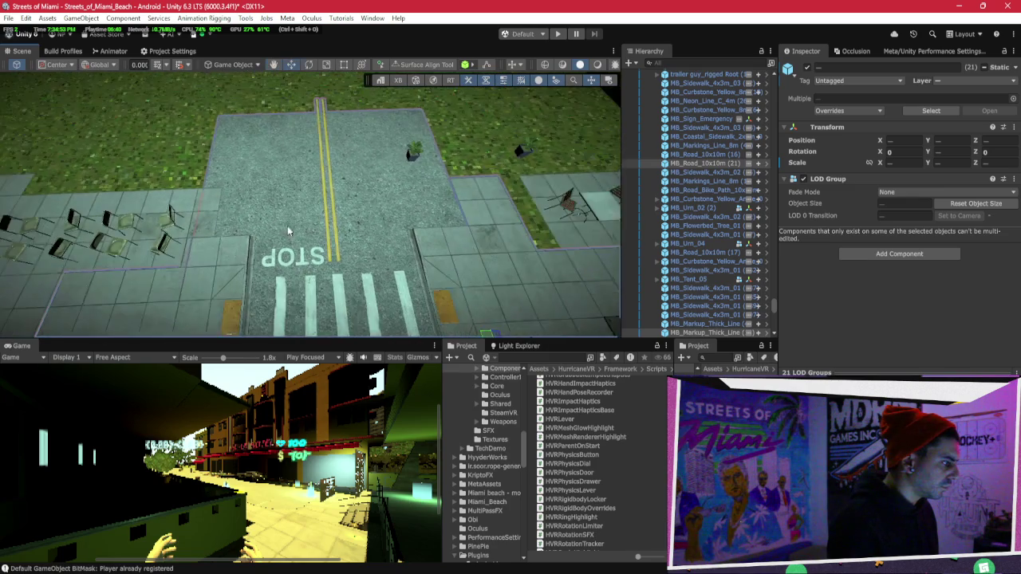
{"action": "left_click", "coordinate": [208, 247]}
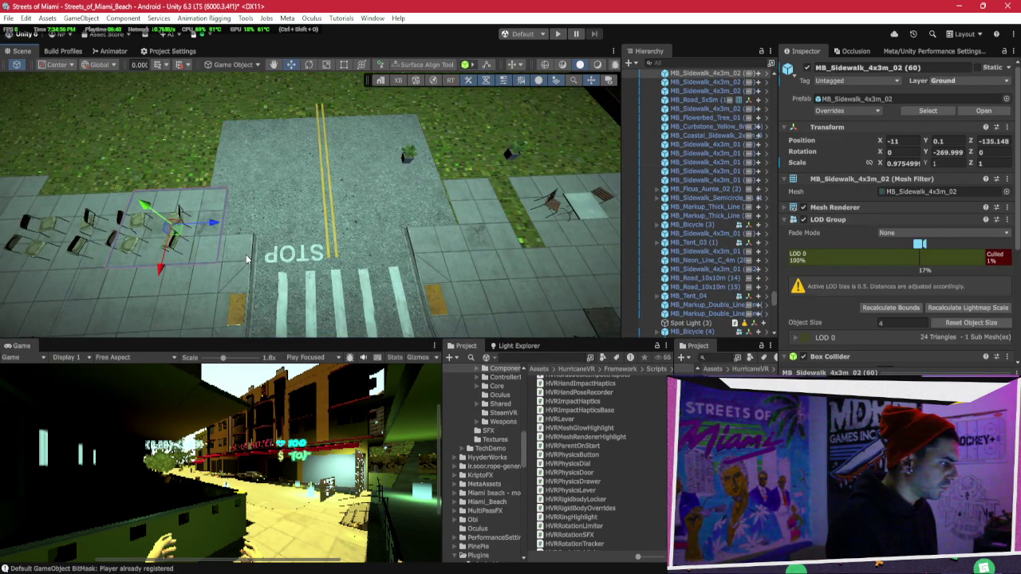
{"action": "left_click", "coordinate": [243, 255], "text": "shift"}
{"action": "left_click_drag", "start_coordinate": [216, 240], "coordinate": [243, 184]}
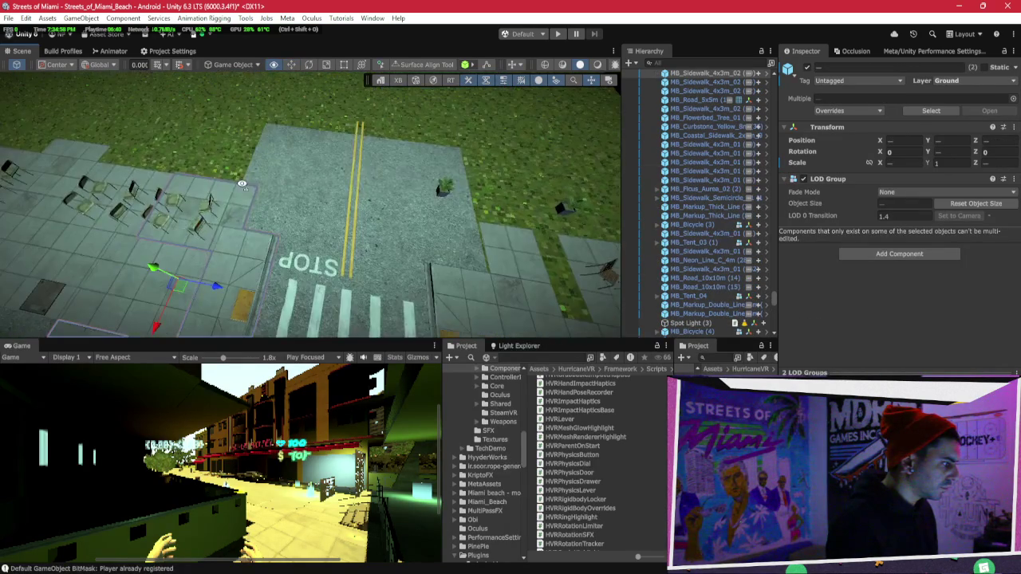
{"action": "left_click_drag", "start_coordinate": [327, 179], "coordinate": [588, 190]}
{"action": "left_click", "coordinate": [362, 201]}
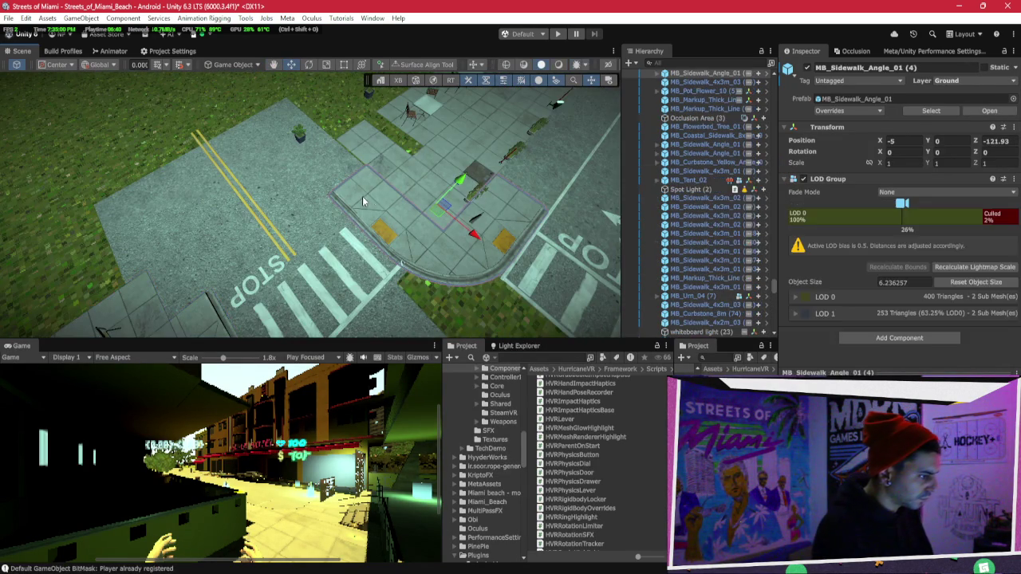
{"action": "left_click", "coordinate": [507, 207]}
{"action": "left_click_drag", "start_coordinate": [508, 207], "coordinate": [549, 213]}
{"action": "left_click", "coordinate": [552, 219]}
{"action": "left_click", "coordinate": [563, 258]}
{"action": "mouse_move", "coordinate": [331, 267]}
{"action": "left_mouse_down"}
{"action": "mouse_move", "coordinate": [440, 210]}
{"action": "mouse_move", "coordinate": [351, 169]}
{"action": "mouse_move", "coordinate": [294, 192]}
{"action": "left_mouse_up"}
{"action": "mouse_move", "coordinate": [219, 183]}
{"action": "left_mouse_down"}
{"action": "mouse_move", "coordinate": [465, 206]}
{"action": "mouse_move", "coordinate": [463, 194]}
{"action": "mouse_move", "coordinate": [354, 373]}
{"action": "mouse_move", "coordinate": [403, 373]}
{"action": "mouse_move", "coordinate": [266, 280]}
{"action": "left_mouse_up"}
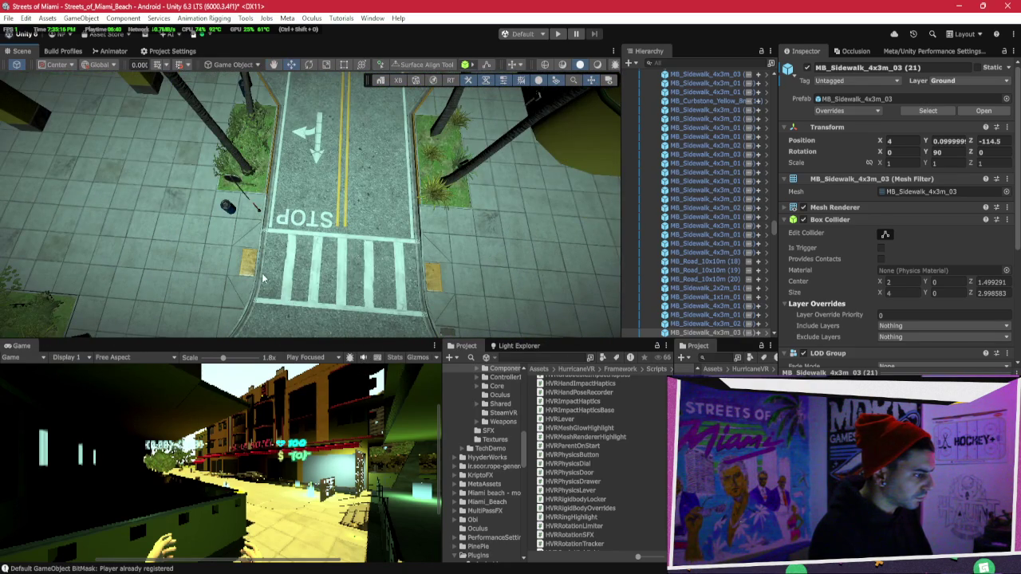
{"action": "left_click", "coordinate": [257, 270]}
{"action": "left_click", "coordinate": [257, 270]}
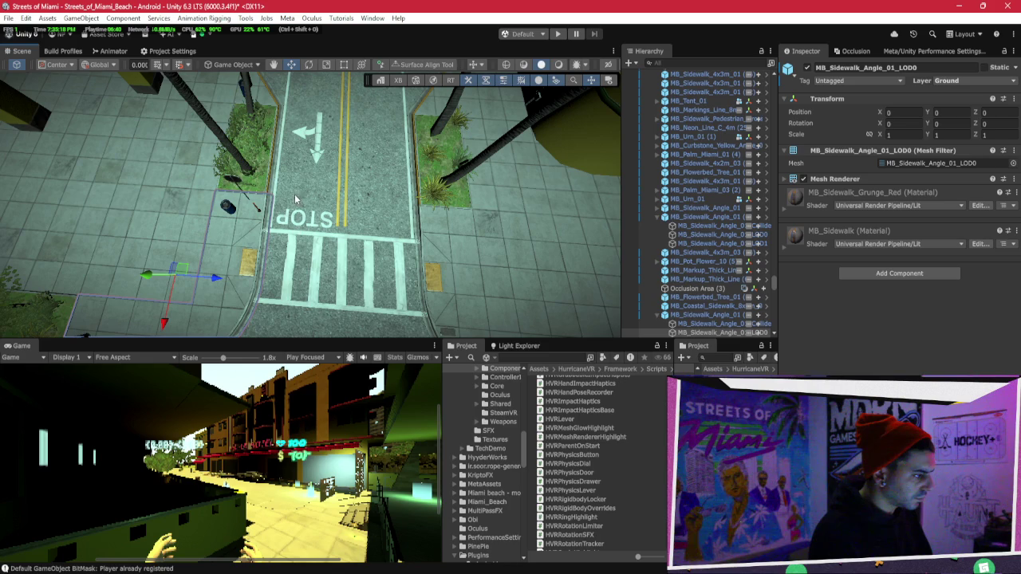
{"action": "left_click", "coordinate": [268, 191]}
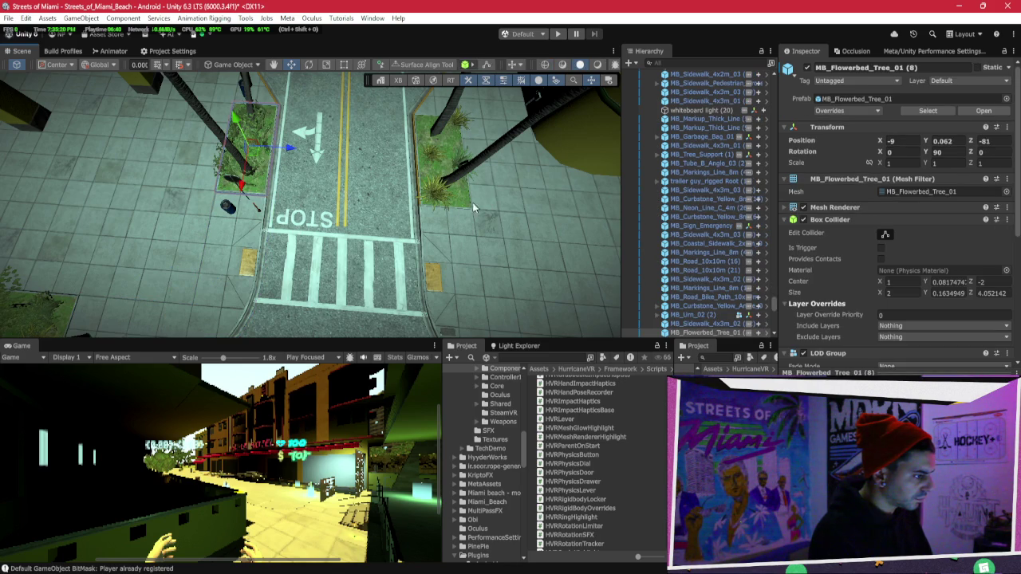
{"action": "left_click", "coordinate": [422, 192], "text": "shift"}
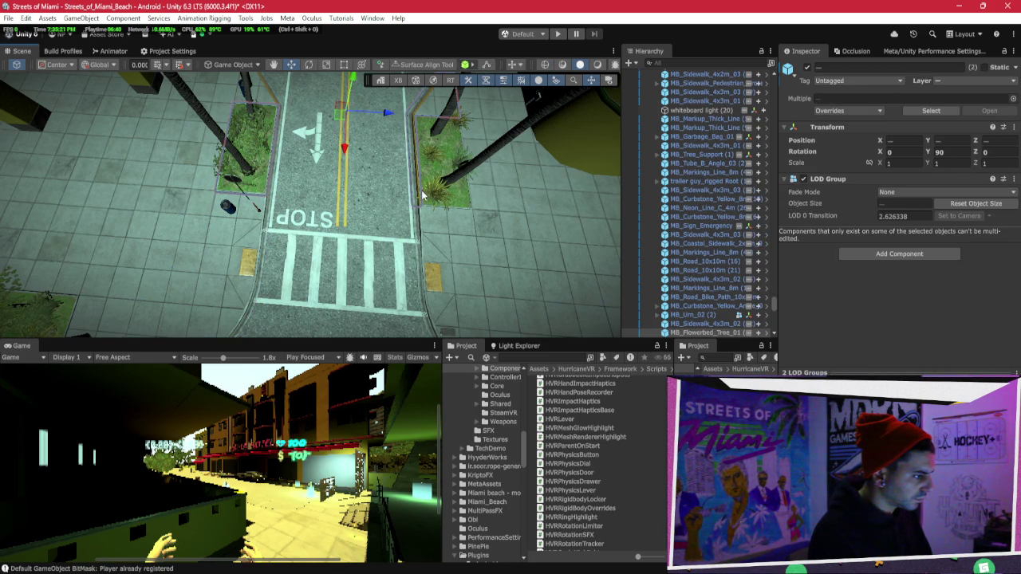
{"action": "left_click", "coordinate": [272, 188]}
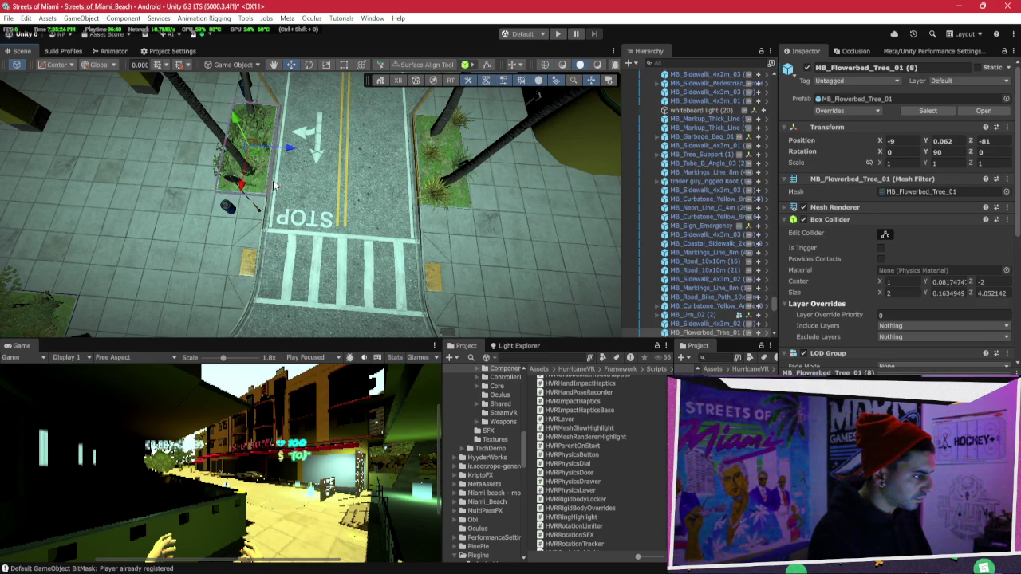
{"action": "right_click", "coordinate": [369, 165]}
{"action": "left_click", "coordinate": [321, 217]}
{"action": "scroll", "coordinate": [321, 217], "scroll_direction": "up", "scroll_amount": 5}
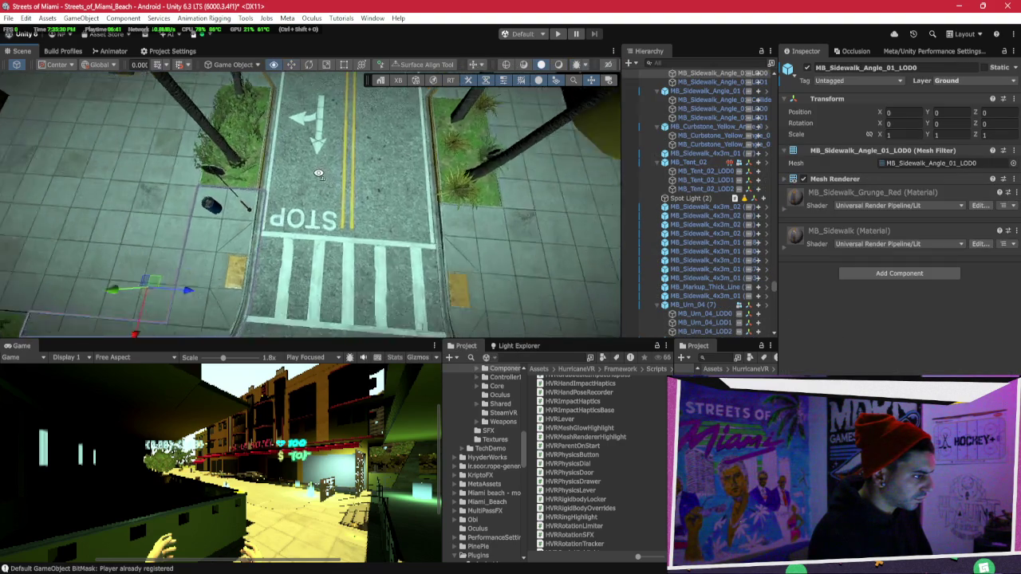
{"action": "left_click", "coordinate": [220, 182]}
{"action": "mouse_move", "coordinate": [220, 182]}
{"action": "left_mouse_down"}
{"action": "mouse_move", "coordinate": [457, 175]}
{"action": "mouse_move", "coordinate": [217, 182]}
{"action": "mouse_move", "coordinate": [486, 198]}
{"action": "mouse_move", "coordinate": [536, 181]}
{"action": "left_mouse_up"}
{"action": "left_click", "coordinate": [488, 154], "text": "shift"}
{"action": "scroll", "coordinate": [488, 154], "scroll_direction": "down", "scroll_amount": 5}
{"action": "left_click", "coordinate": [536, 181]}
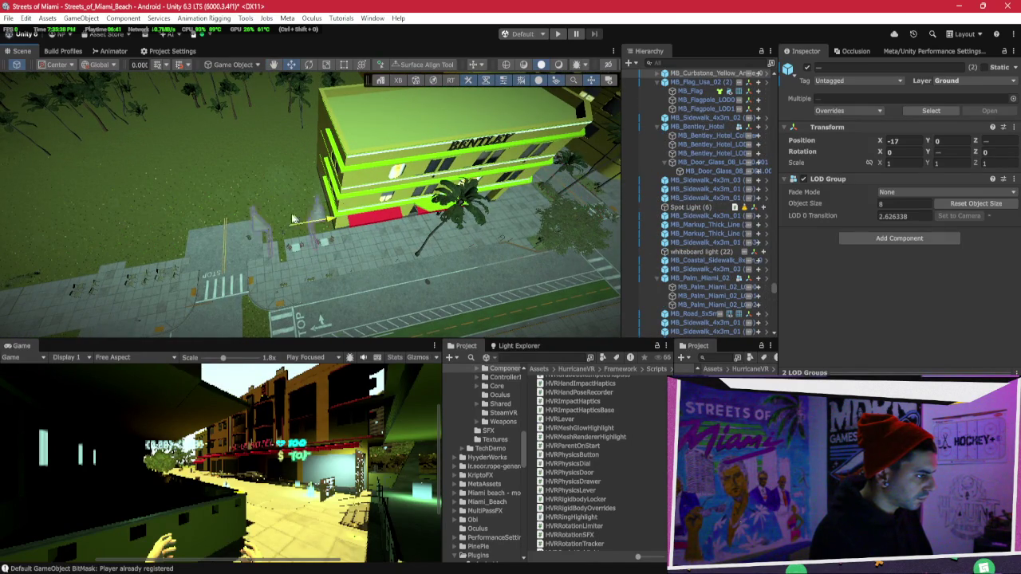
Inspect the sidewalk tile and flower pots beside the STOP crossing.
{"action": "key", "text": "f"}
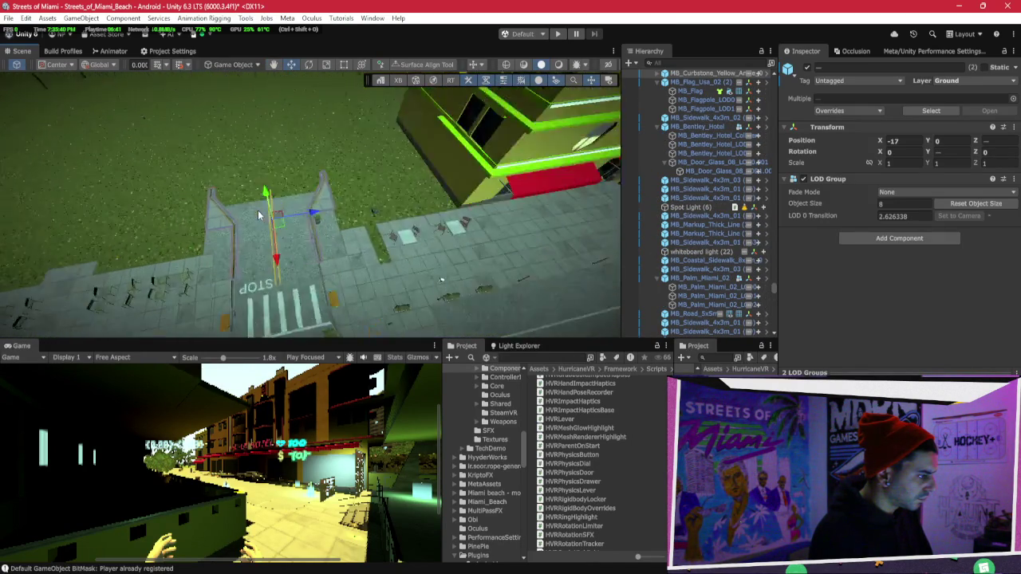
{"action": "mouse_move", "coordinate": [281, 229]}
{"action": "left_mouse_down"}
{"action": "mouse_move", "coordinate": [266, 223]}
{"action": "mouse_move", "coordinate": [264, 167]}
{"action": "mouse_move", "coordinate": [345, 133]}
{"action": "mouse_move", "coordinate": [384, 149]}
{"action": "mouse_move", "coordinate": [250, 154]}
{"action": "mouse_move", "coordinate": [417, 227]}
{"action": "mouse_move", "coordinate": [427, 273]}
{"action": "mouse_move", "coordinate": [415, 267]}
{"action": "left_mouse_up"}
{"action": "left_click", "coordinate": [162, 251]}
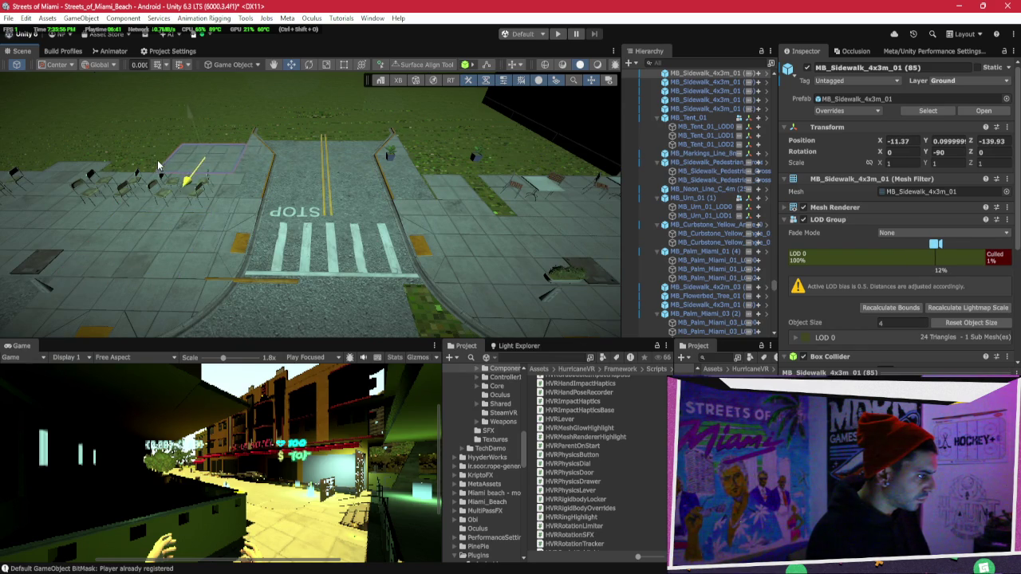
{"action": "scroll", "coordinate": [158, 166], "scroll_direction": "down", "scroll_amount": 10}
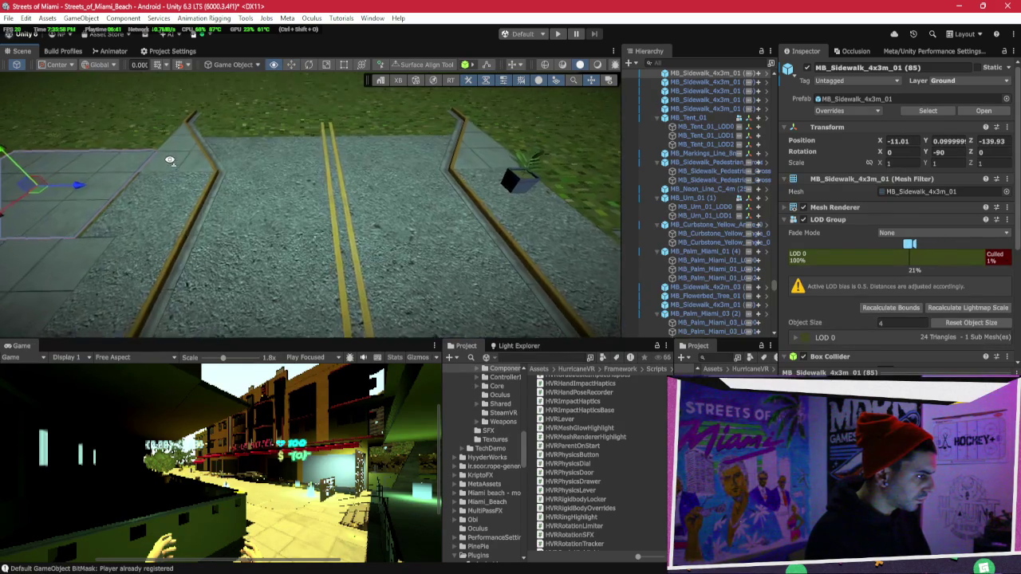
{"action": "left_click", "coordinate": [513, 192]}
{"action": "left_click", "coordinate": [511, 200]}
{"action": "mouse_move", "coordinate": [512, 200]}
{"action": "left_mouse_down"}
{"action": "mouse_move", "coordinate": [174, 178]}
{"action": "mouse_move", "coordinate": [210, 119]}
{"action": "mouse_move", "coordinate": [462, 157]}
{"action": "mouse_move", "coordinate": [286, 158]}
{"action": "mouse_move", "coordinate": [445, 176]}
{"action": "mouse_move", "coordinate": [375, 181]}
{"action": "mouse_move", "coordinate": [386, 209]}
{"action": "left_mouse_up"}
{"action": "left_click", "coordinate": [345, 166]}
Stretch road tile MB_Road_10x10m (15) beyond the crosswalk to Z scale 1.406.
{"action": "left_click", "coordinate": [386, 209]}
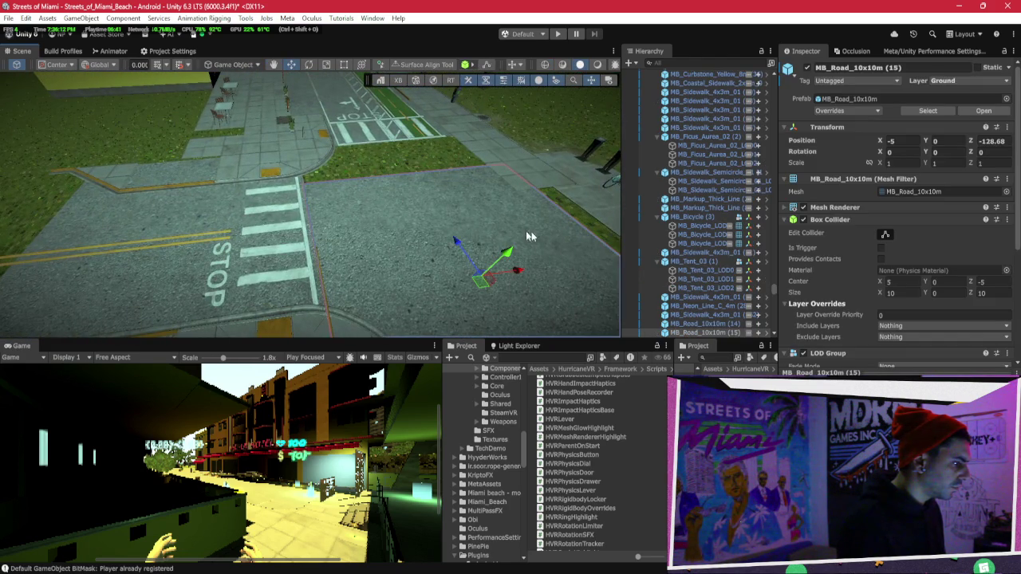
{"action": "key", "text": "f"}
{"action": "key", "text": "r"}
{"action": "mouse_move", "coordinate": [214, 208]}
{"action": "left_mouse_down"}
{"action": "mouse_move", "coordinate": [138, 217]}
{"action": "mouse_move", "coordinate": [512, 149]}
{"action": "left_mouse_up"}
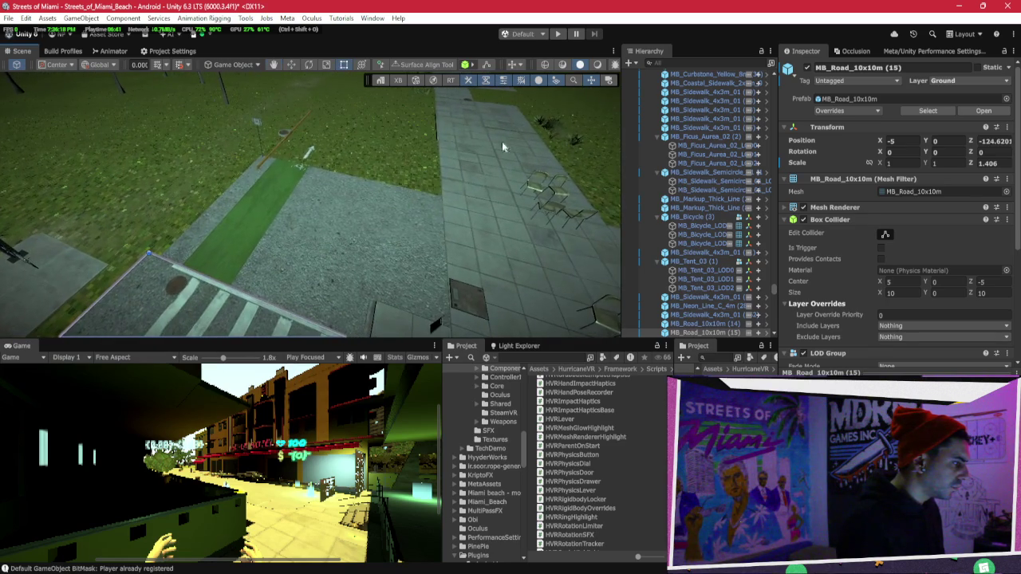
{"action": "left_click", "coordinate": [284, 154]}
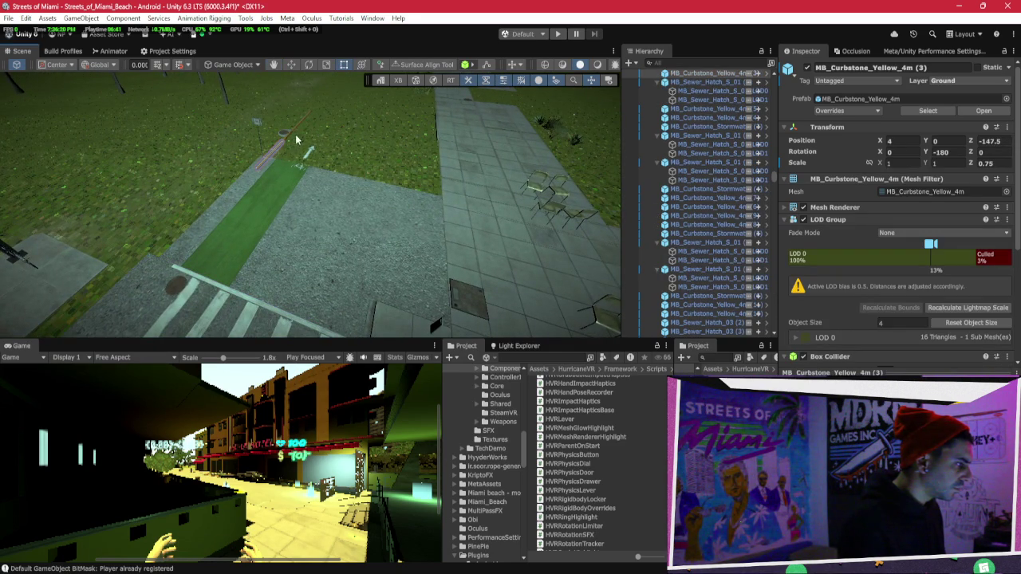
{"action": "mouse_move", "coordinate": [289, 137]}
{"action": "left_mouse_down"}
{"action": "mouse_move", "coordinate": [292, 110]}
{"action": "mouse_move", "coordinate": [390, 175]}
{"action": "mouse_move", "coordinate": [547, 187]}
{"action": "mouse_move", "coordinate": [369, 187]}
{"action": "mouse_move", "coordinate": [297, 200]}
{"action": "mouse_move", "coordinate": [526, 193]}
{"action": "left_mouse_up"}
{"action": "left_click", "coordinate": [536, 181], "text": "shift"}
{"action": "left_click", "coordinate": [370, 193], "text": "shift"}
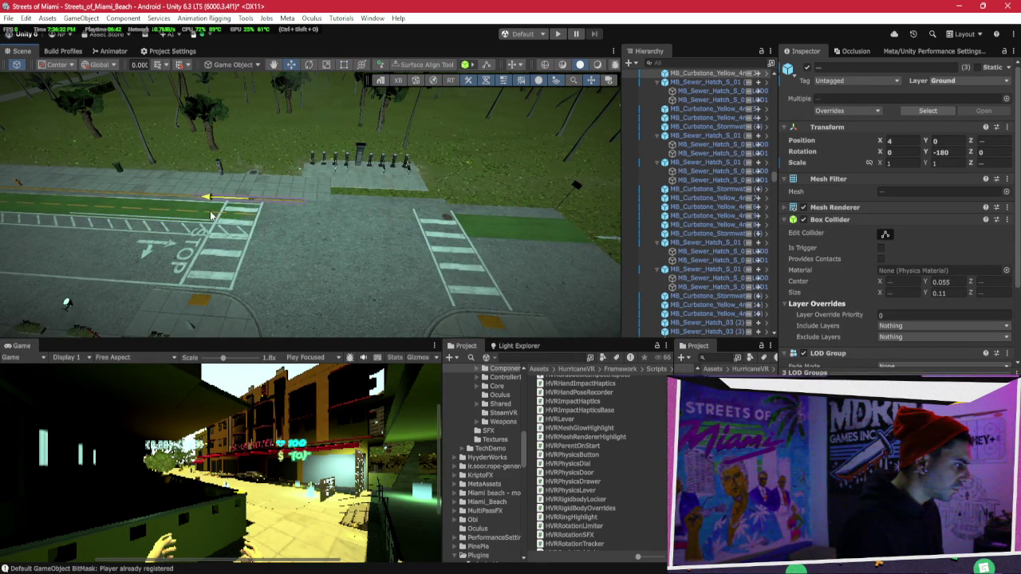
{"action": "key", "text": "f"}
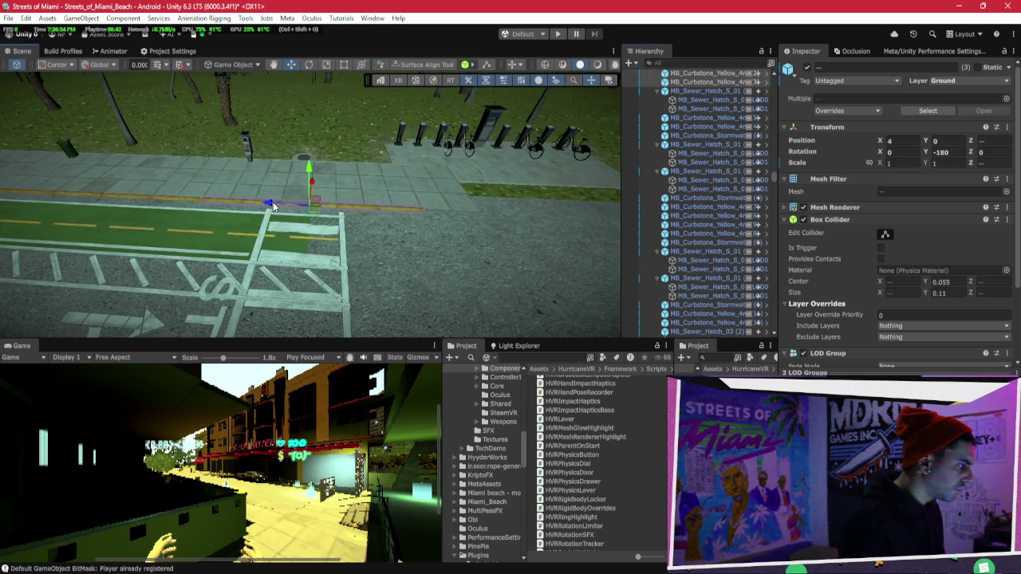
{"action": "mouse_move", "coordinate": [273, 205]}
{"action": "left_mouse_down"}
{"action": "mouse_move", "coordinate": [365, 191]}
{"action": "mouse_move", "coordinate": [447, 142]}
{"action": "left_mouse_up"}
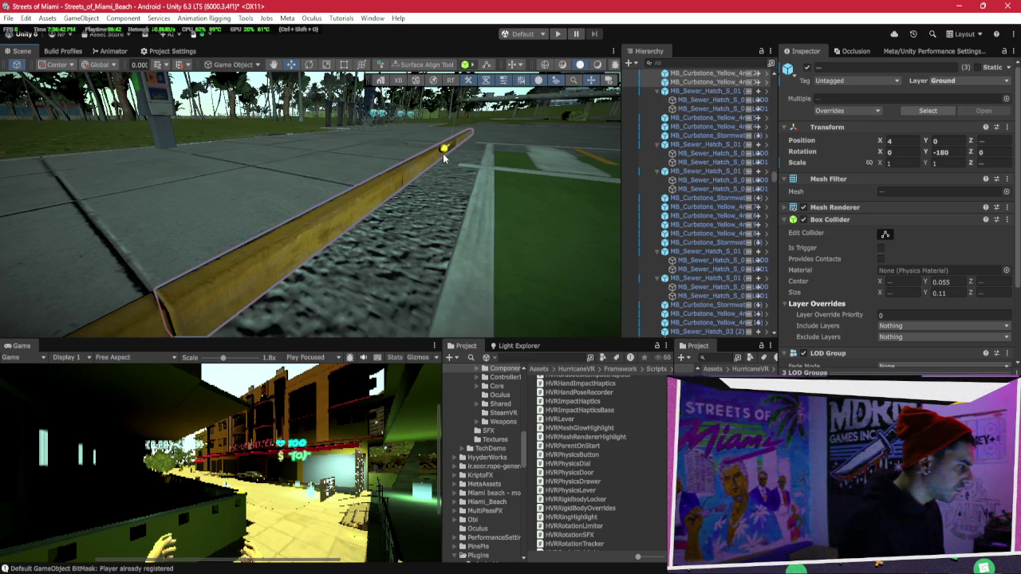
{"action": "mouse_move", "coordinate": [444, 157]}
{"action": "left_mouse_down"}
{"action": "mouse_move", "coordinate": [257, 192]}
{"action": "mouse_move", "coordinate": [194, 191]}
{"action": "left_mouse_up"}
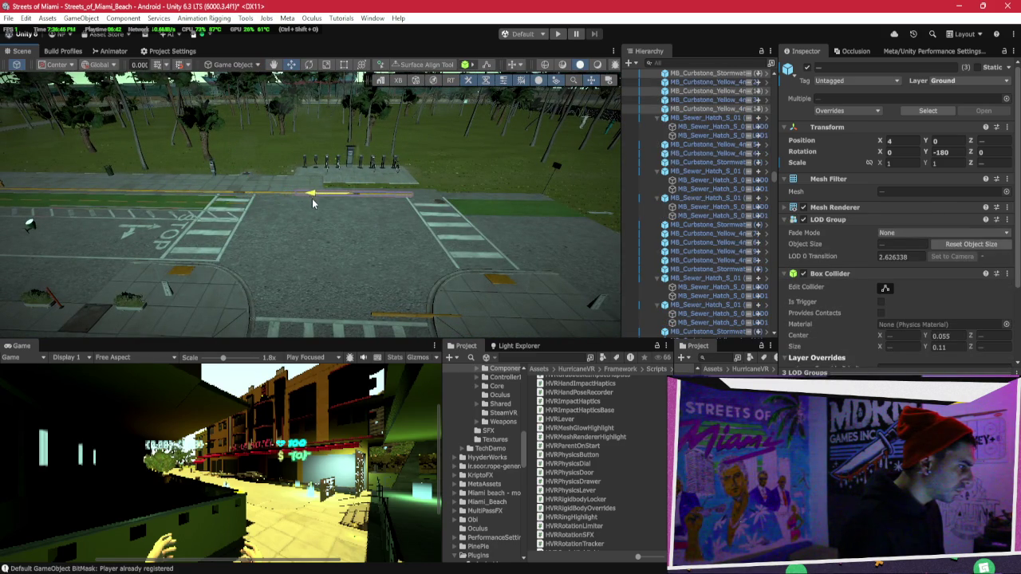
{"action": "mouse_move", "coordinate": [311, 205]}
{"action": "left_mouse_down"}
{"action": "mouse_move", "coordinate": [226, 248]}
{"action": "mouse_move", "coordinate": [385, 225]}
{"action": "mouse_move", "coordinate": [439, 204]}
{"action": "left_mouse_up"}
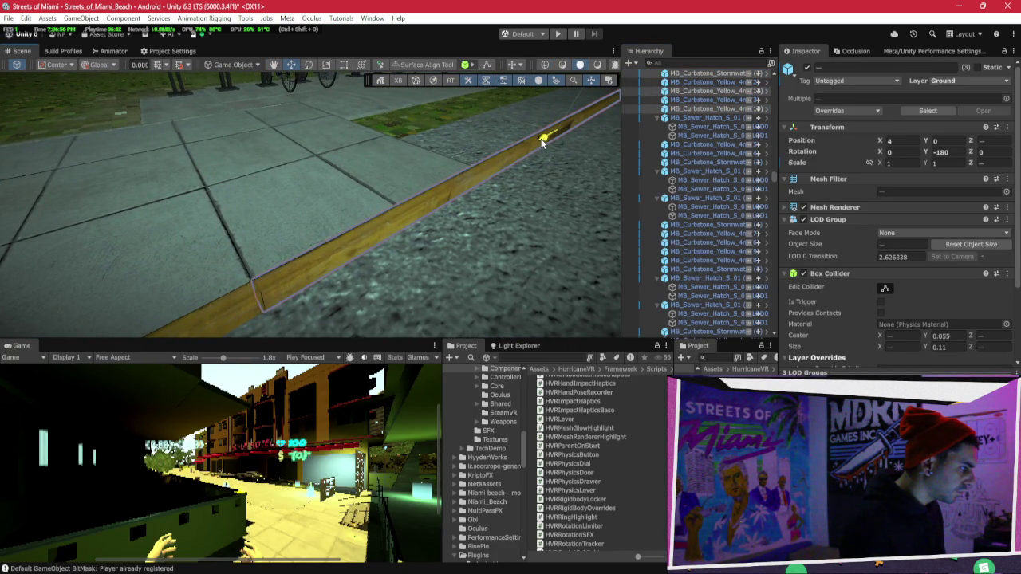
{"action": "left_click_drag", "start_coordinate": [537, 148], "coordinate": [146, 200]}
{"action": "key", "text": "f"}
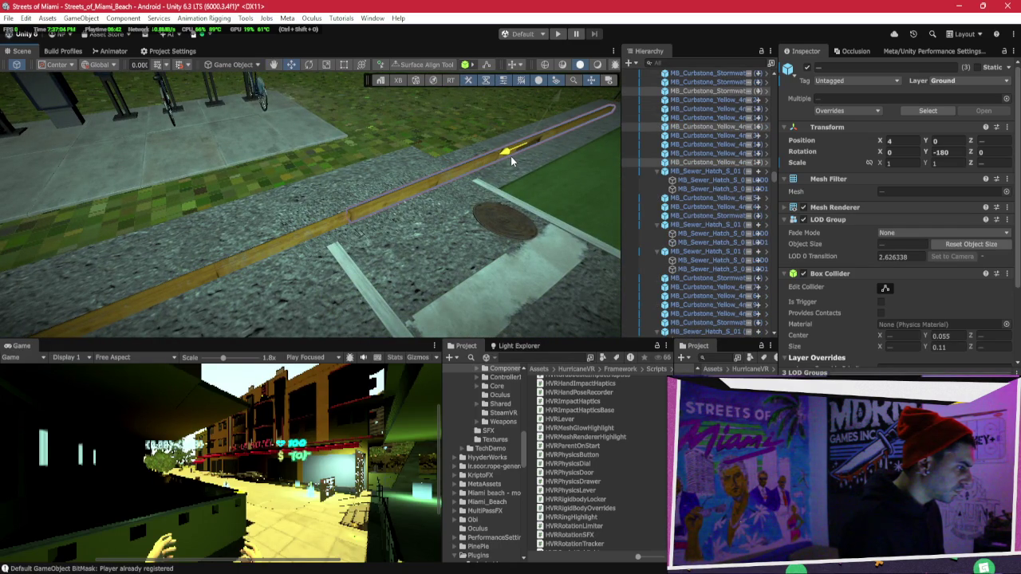
{"action": "mouse_move", "coordinate": [511, 156]}
{"action": "left_mouse_down"}
{"action": "mouse_move", "coordinate": [448, 188]}
{"action": "mouse_move", "coordinate": [511, 171]}
{"action": "mouse_move", "coordinate": [435, 224]}
{"action": "mouse_move", "coordinate": [364, 118]}
{"action": "mouse_move", "coordinate": [372, 156]}
{"action": "mouse_move", "coordinate": [452, 120]}
{"action": "mouse_move", "coordinate": [532, 183]}
{"action": "mouse_move", "coordinate": [502, 164]}
{"action": "mouse_move", "coordinate": [236, 144]}
{"action": "mouse_move", "coordinate": [479, 116]}
{"action": "mouse_move", "coordinate": [390, 175]}
{"action": "mouse_move", "coordinate": [339, 247]}
{"action": "left_mouse_up"}
{"action": "left_click", "coordinate": [339, 247]}
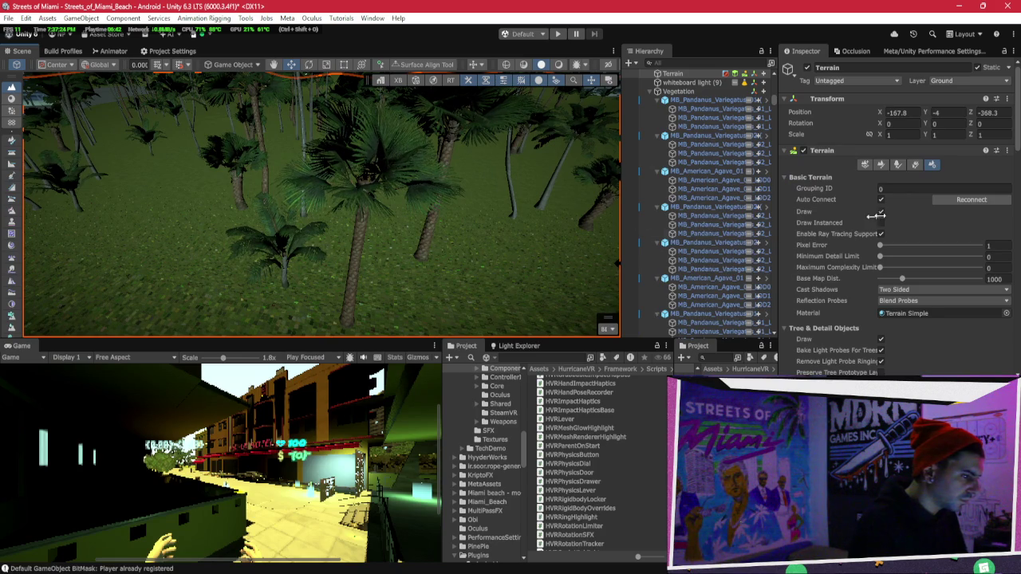
Cycle terrain tools back to Paint Trees, then switch to Move and select MB_Optimized_Building_03_NI.
{"action": "left_click", "coordinate": [880, 164]}
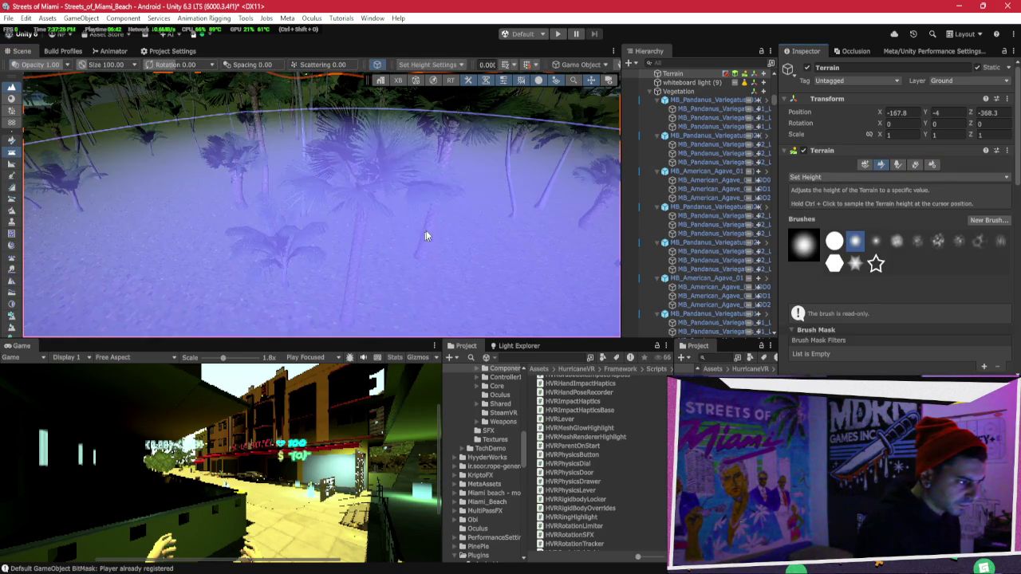
{"action": "left_click", "coordinate": [897, 165]}
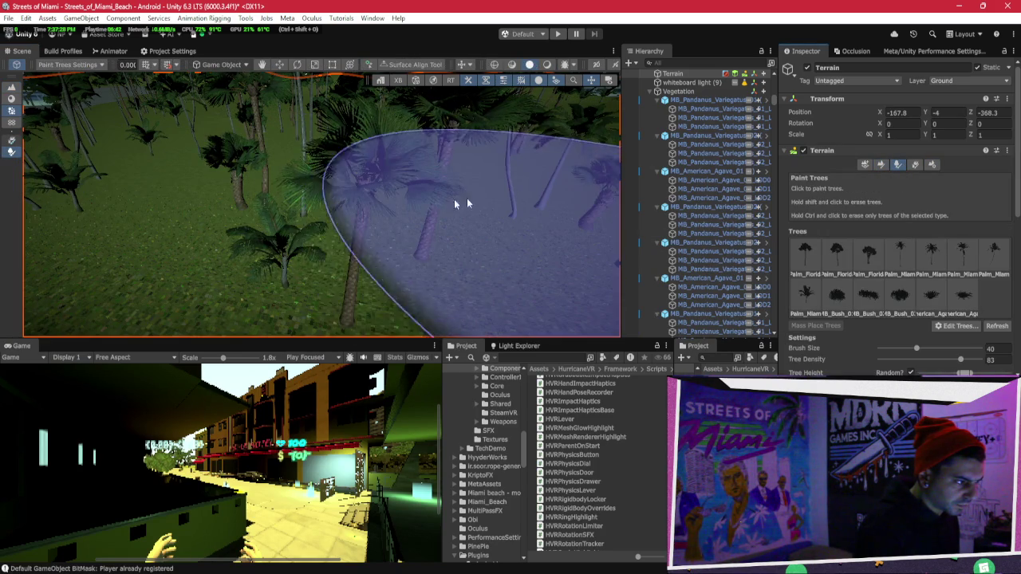
{"action": "scroll", "coordinate": [308, 196], "scroll_direction": "down", "scroll_amount": 5}
{"action": "mouse_move", "coordinate": [324, 141]}
{"action": "left_mouse_down"}
{"action": "mouse_move", "coordinate": [312, 221]}
{"action": "mouse_move", "coordinate": [335, 234]}
{"action": "mouse_move", "coordinate": [347, 228]}
{"action": "mouse_move", "coordinate": [273, 242]}
{"action": "left_mouse_up"}
{"action": "scroll", "coordinate": [299, 250], "scroll_direction": "down", "scroll_amount": 4}
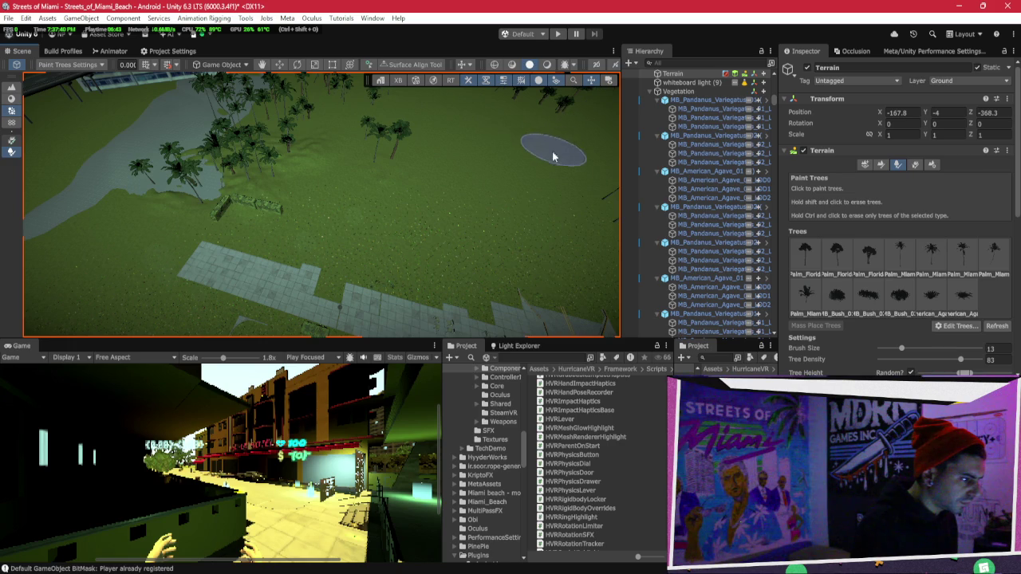
{"action": "mouse_move", "coordinate": [552, 307]}
{"action": "left_mouse_down"}
{"action": "mouse_move", "coordinate": [435, 274]}
{"action": "mouse_move", "coordinate": [401, 250]}
{"action": "left_mouse_up"}
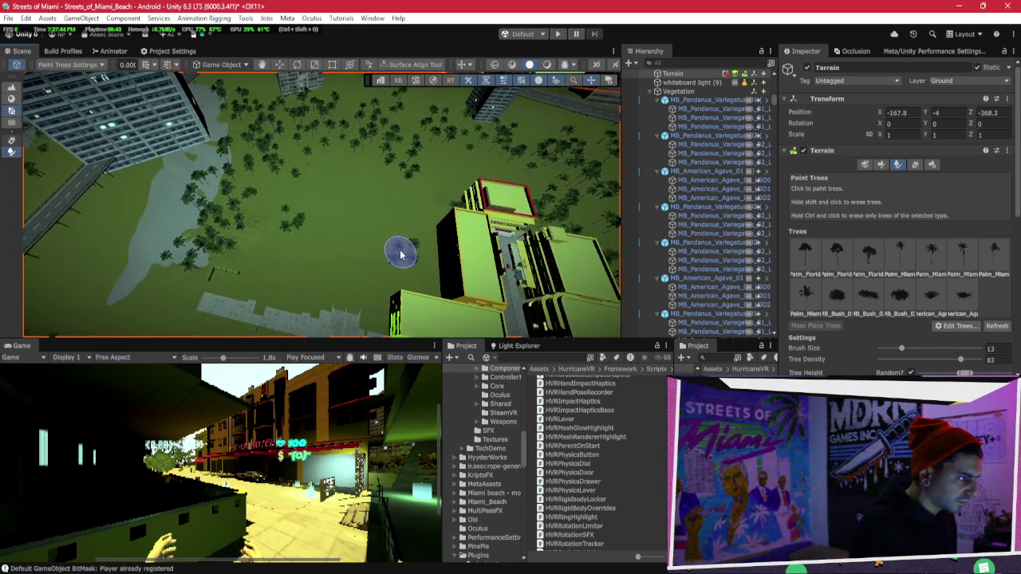
{"action": "key", "text": "w"}
{"action": "left_click", "coordinate": [456, 267]}
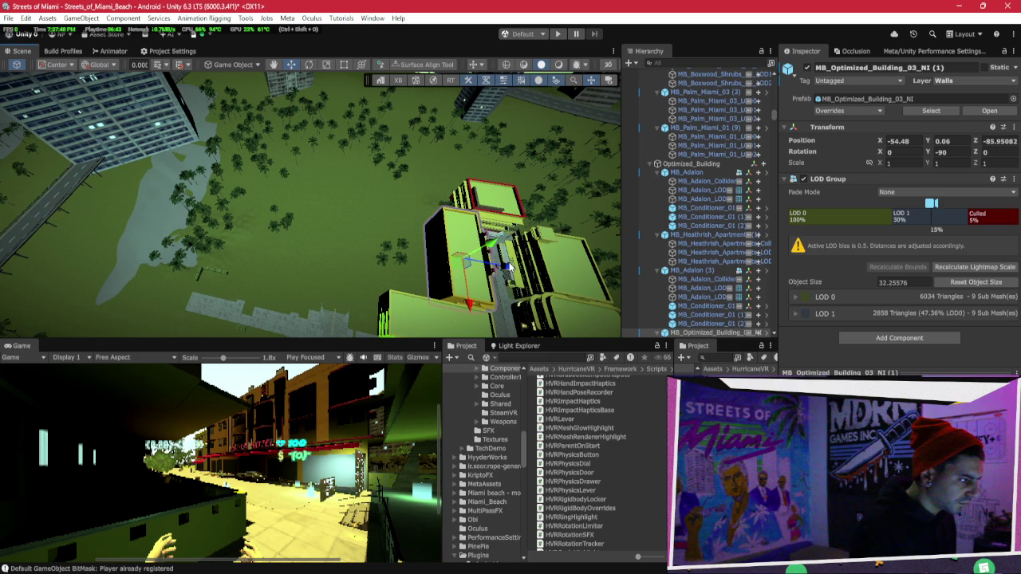
Frame MB_Chambers_Hotel (1) and slide it along X to -11.27 beside the plaza.
{"action": "left_click_drag", "start_coordinate": [382, 271], "coordinate": [471, 188]}
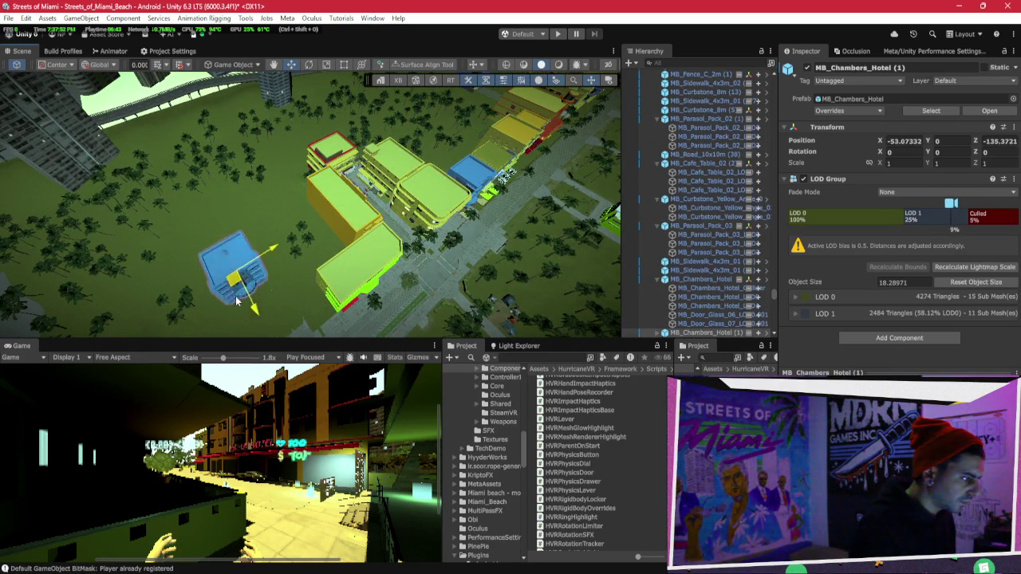
{"action": "key", "text": "f"}
{"action": "mouse_move", "coordinate": [272, 290]}
{"action": "left_mouse_down"}
{"action": "mouse_move", "coordinate": [171, 338]}
{"action": "mouse_move", "coordinate": [221, 195]}
{"action": "mouse_move", "coordinate": [307, 155]}
{"action": "left_mouse_up"}
{"action": "mouse_move", "coordinate": [281, 124]}
{"action": "left_mouse_down"}
{"action": "mouse_move", "coordinate": [421, 144]}
{"action": "mouse_move", "coordinate": [446, 137]}
{"action": "mouse_move", "coordinate": [351, 124]}
{"action": "mouse_move", "coordinate": [54, 137]}
{"action": "mouse_move", "coordinate": [120, 136]}
{"action": "mouse_move", "coordinate": [174, 203]}
{"action": "mouse_move", "coordinate": [250, 108]}
{"action": "mouse_move", "coordinate": [357, 226]}
{"action": "mouse_move", "coordinate": [235, 219]}
{"action": "left_mouse_up"}
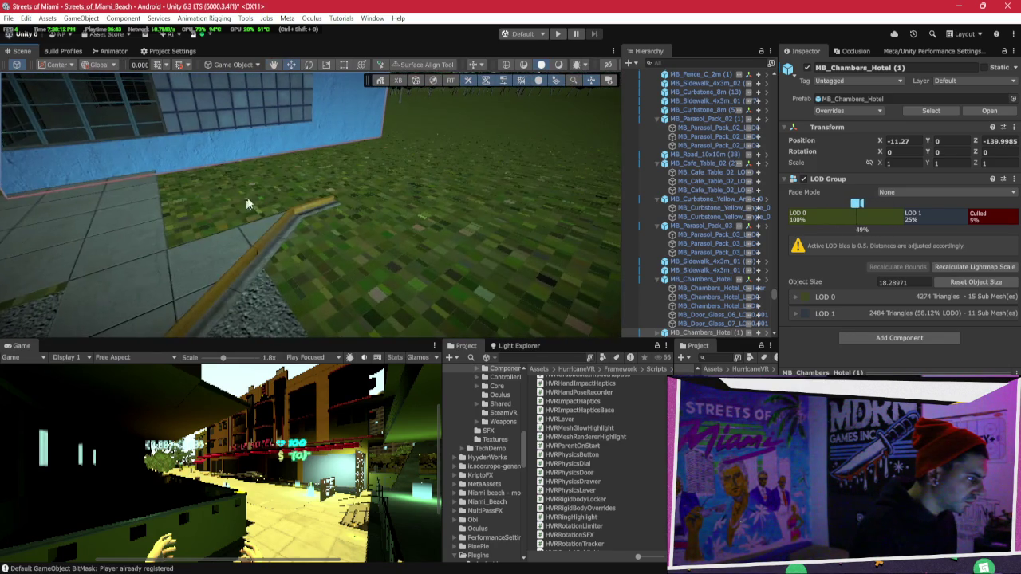
{"action": "left_click", "coordinate": [132, 205]}
{"action": "left_click_drag", "start_coordinate": [133, 205], "coordinate": [235, 182]}
Try shifting a plaza sidewalk tile, undo it, and check the neighbouring tile and terrain.
{"action": "left_click_drag", "start_coordinate": [170, 177], "coordinate": [423, 177]}
{"action": "key", "text": "ctrl+z"}
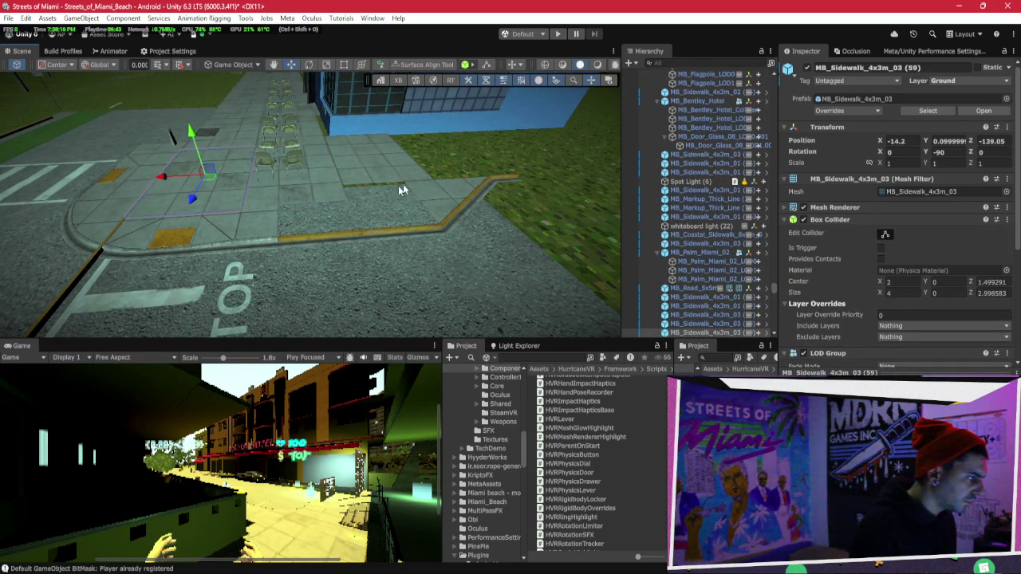
{"action": "left_click", "coordinate": [276, 190]}
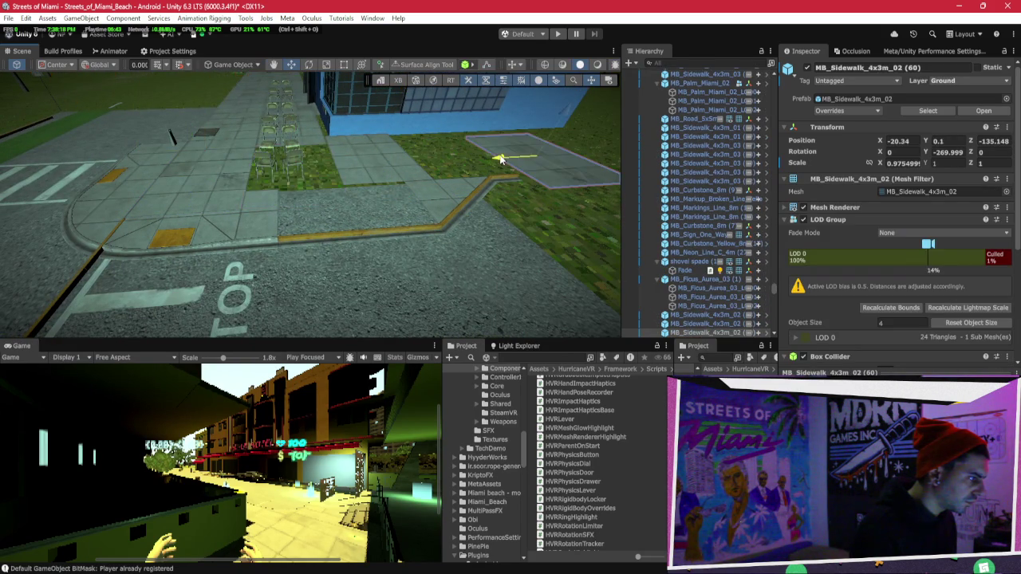
{"action": "left_click", "coordinate": [365, 177]}
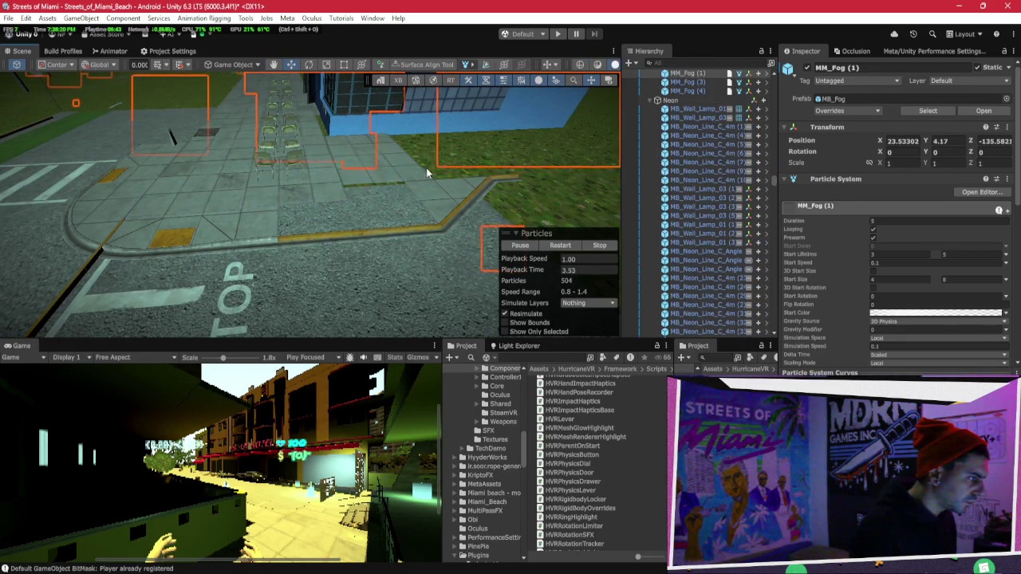
{"action": "left_click", "coordinate": [426, 168]}
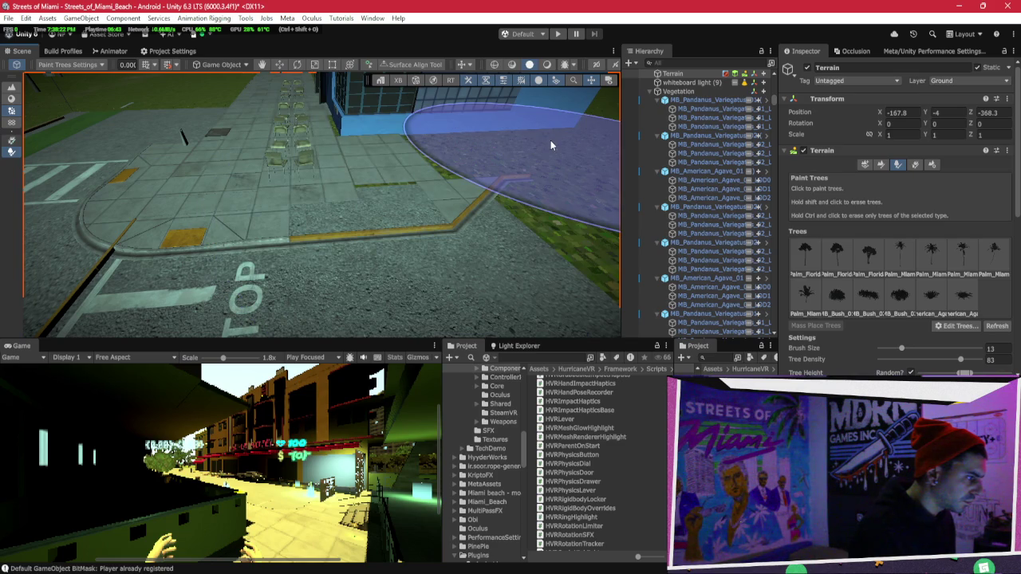
Survey the plaza tiles by the chairs, then the red-pole street and bike-rack paving.
{"action": "mouse_move", "coordinate": [390, 157]}
{"action": "left_mouse_down"}
{"action": "mouse_move", "coordinate": [463, 167]}
{"action": "mouse_move", "coordinate": [295, 233]}
{"action": "mouse_move", "coordinate": [319, 206]}
{"action": "left_mouse_up"}
{"action": "left_click", "coordinate": [319, 206]}
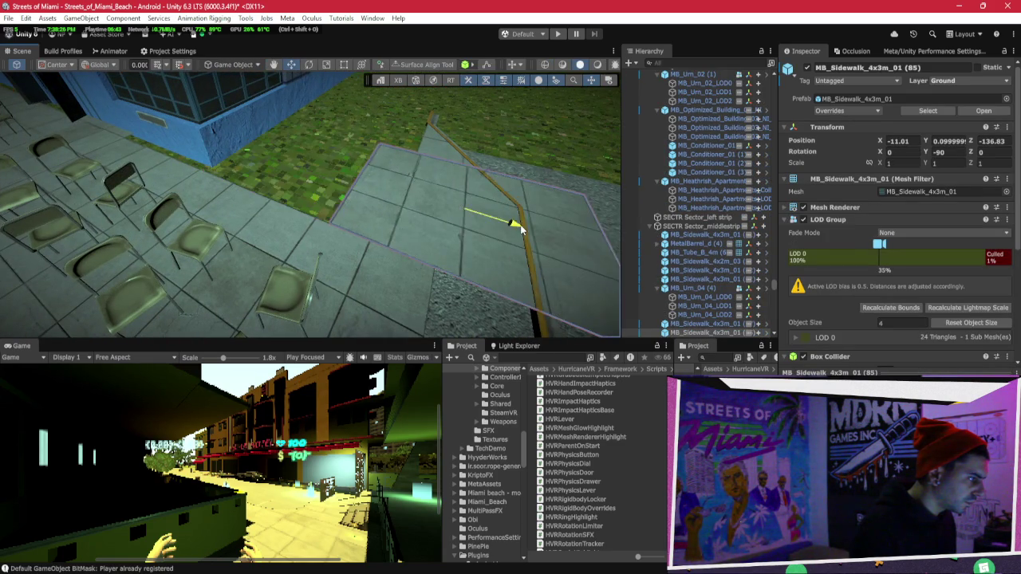
{"action": "left_click_drag", "start_coordinate": [499, 195], "coordinate": [627, 161]}
{"action": "mouse_move", "coordinate": [727, 136]}
{"action": "left_mouse_down"}
{"action": "mouse_move", "coordinate": [731, 145]}
{"action": "mouse_move", "coordinate": [483, 229]}
{"action": "mouse_move", "coordinate": [362, 202]}
{"action": "mouse_move", "coordinate": [495, 210]}
{"action": "mouse_move", "coordinate": [563, 197]}
{"action": "mouse_move", "coordinate": [431, 203]}
{"action": "mouse_move", "coordinate": [595, 101]}
{"action": "left_mouse_up"}
{"action": "left_click", "coordinate": [510, 206]}
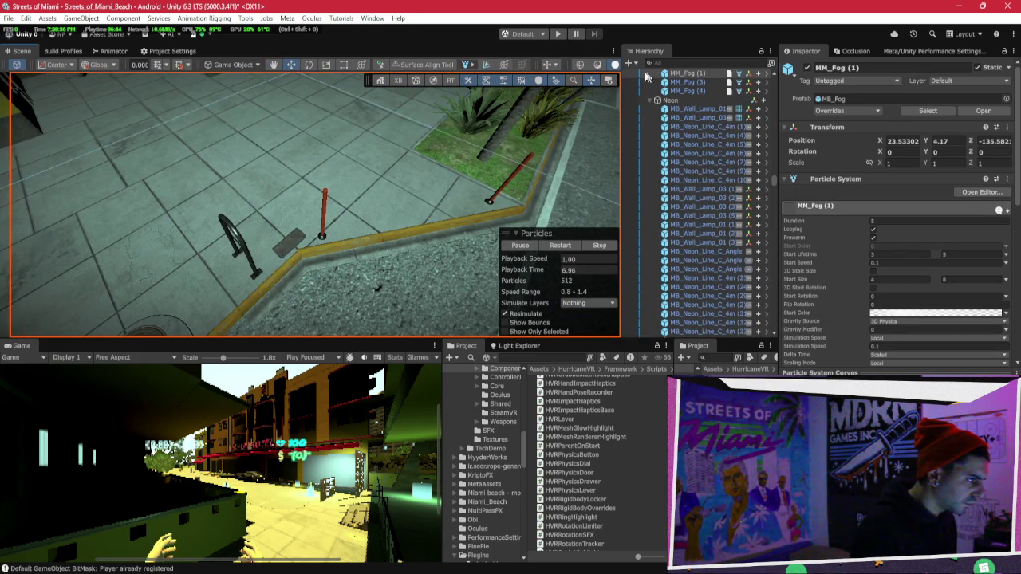
Inspect the yellow corner curbstone and adjacent sidewalk slabs by the red pole close up.
{"action": "left_click_drag", "start_coordinate": [381, 130], "coordinate": [463, 151]}
{"action": "left_click", "coordinate": [463, 151]}
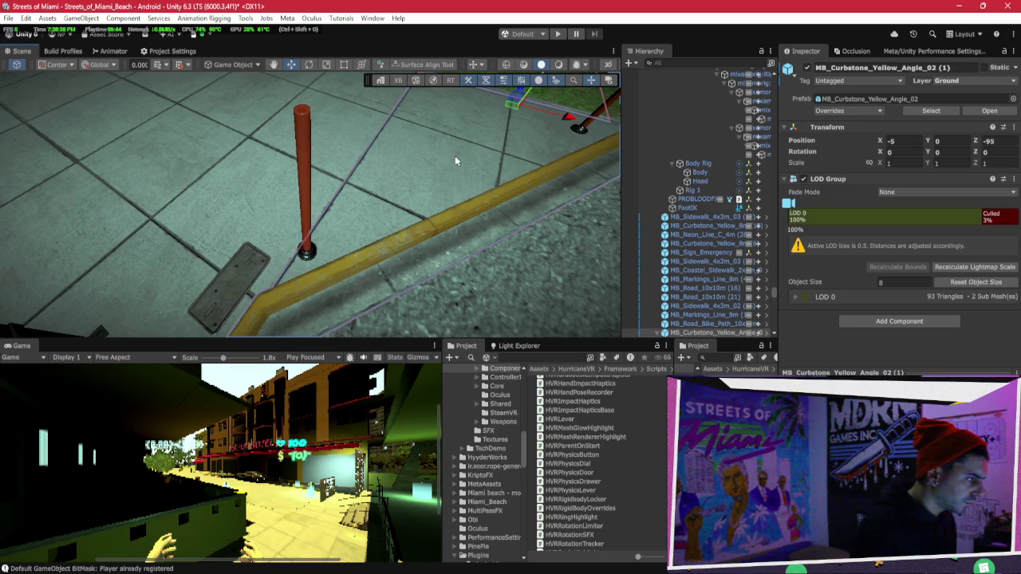
{"action": "left_click", "coordinate": [352, 143]}
{"action": "key", "text": "f"}
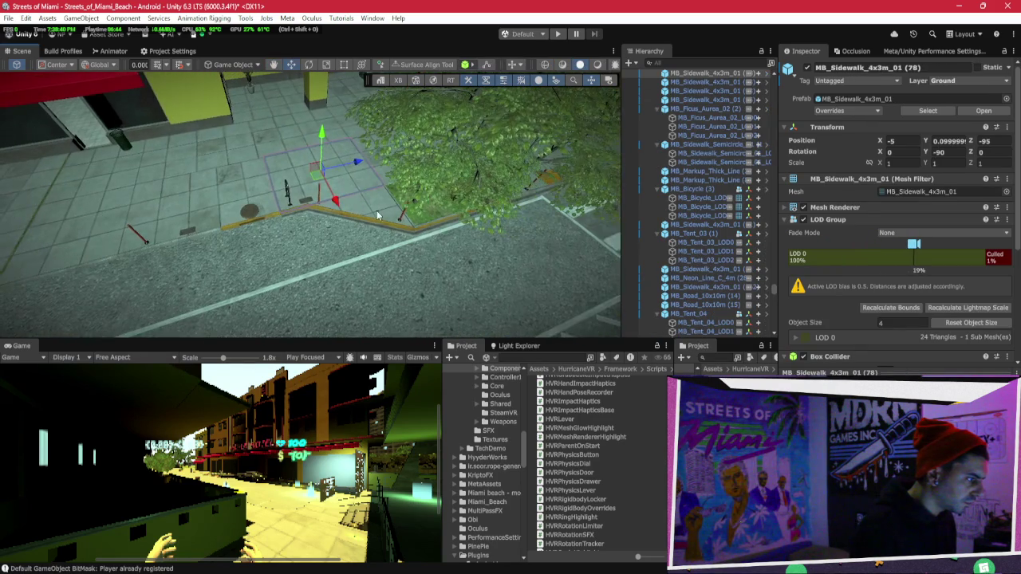
{"action": "left_click", "coordinate": [376, 207], "text": "shift"}
{"action": "left_click", "coordinate": [376, 207]}
{"action": "left_click", "coordinate": [364, 202]}
{"action": "mouse_move", "coordinate": [364, 201]}
{"action": "left_mouse_down"}
{"action": "mouse_move", "coordinate": [160, 157]}
{"action": "mouse_move", "coordinate": [224, 169]}
{"action": "left_mouse_up"}
{"action": "key", "text": "f"}
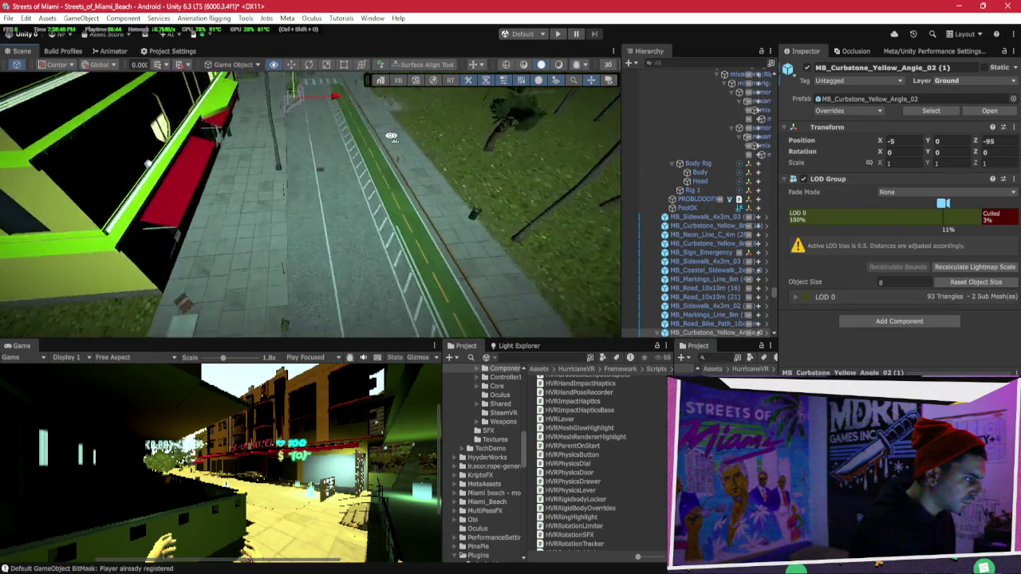
{"action": "mouse_move", "coordinate": [391, 156]}
{"action": "left_mouse_down"}
{"action": "mouse_move", "coordinate": [384, 110]}
{"action": "mouse_move", "coordinate": [239, 130]}
{"action": "mouse_move", "coordinate": [26, 139]}
{"action": "mouse_move", "coordinate": [479, 137]}
{"action": "mouse_move", "coordinate": [200, 137]}
{"action": "left_mouse_up"}
Select the MB_Flowerbed_Tree_01 planter by the crosswalk near the green building.
{"action": "mouse_move", "coordinate": [1012, 139]}
{"action": "left_mouse_down"}
{"action": "mouse_move", "coordinate": [514, 128]}
{"action": "mouse_move", "coordinate": [269, 233]}
{"action": "left_mouse_up"}
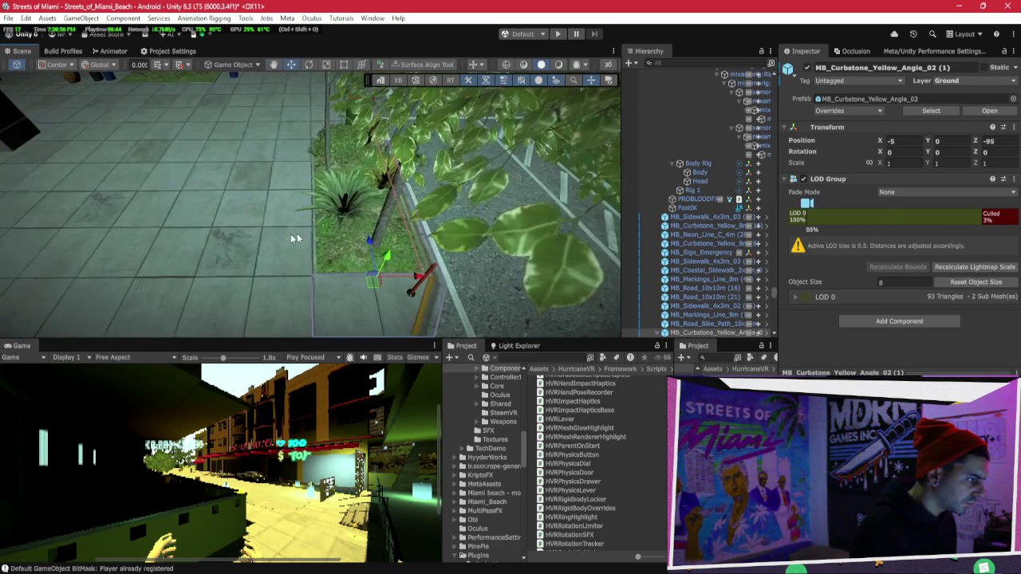
{"action": "left_click", "coordinate": [341, 237]}
{"action": "scroll", "coordinate": [343, 233], "scroll_direction": "down", "scroll_amount": 5}
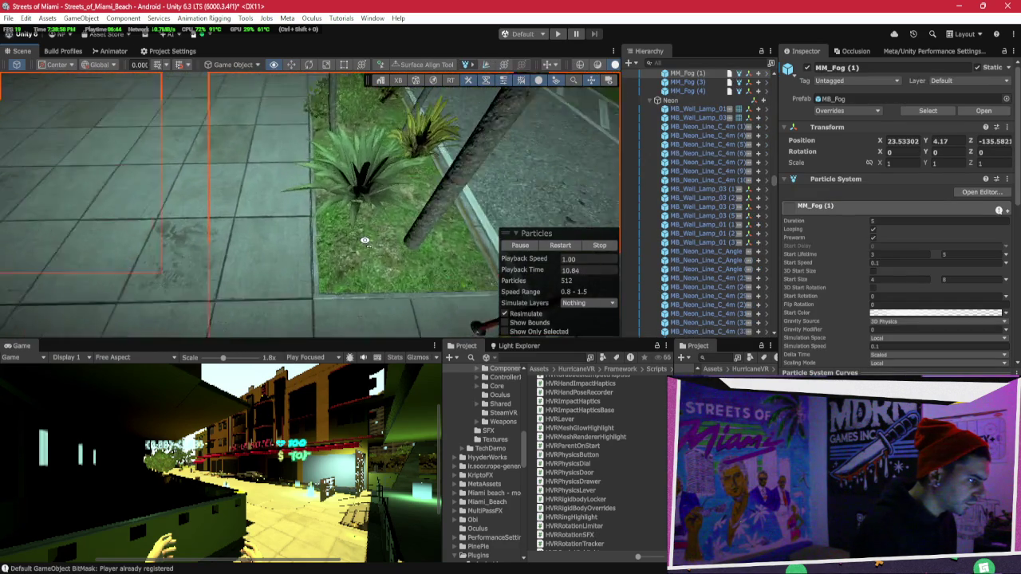
{"action": "left_click", "coordinate": [372, 258]}
{"action": "mouse_move", "coordinate": [376, 252]}
{"action": "left_mouse_down"}
{"action": "mouse_move", "coordinate": [303, 161]}
{"action": "mouse_move", "coordinate": [266, 177]}
{"action": "left_mouse_up"}
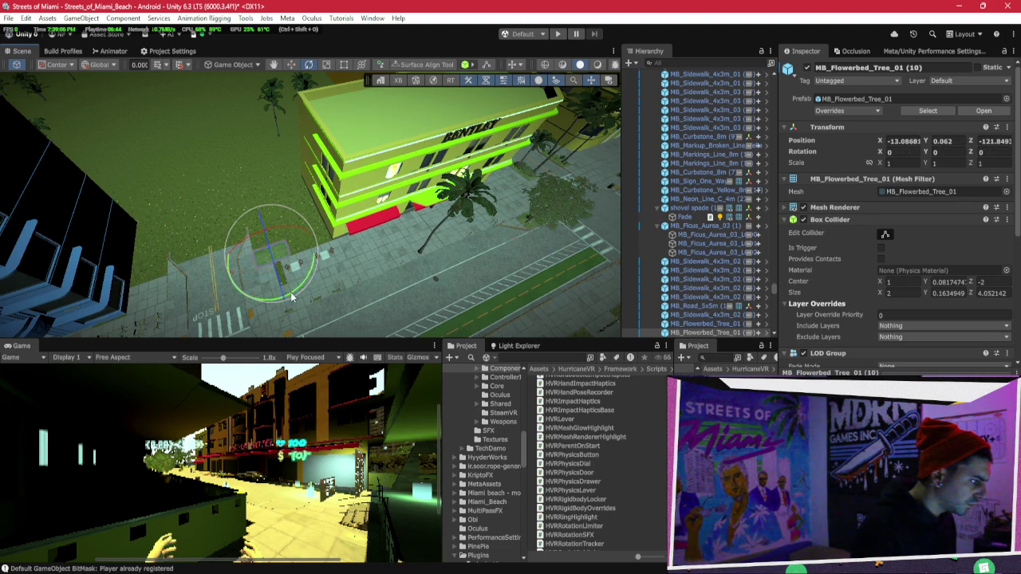
Rotate MB_Flowerbed_Tree_01 to -90° on Y and return to the Move tool.
{"action": "mouse_move", "coordinate": [390, 279]}
{"action": "left_mouse_down"}
{"action": "mouse_move", "coordinate": [462, 264]}
{"action": "mouse_move", "coordinate": [445, 276]}
{"action": "left_mouse_up"}
{"action": "key", "text": "w"}
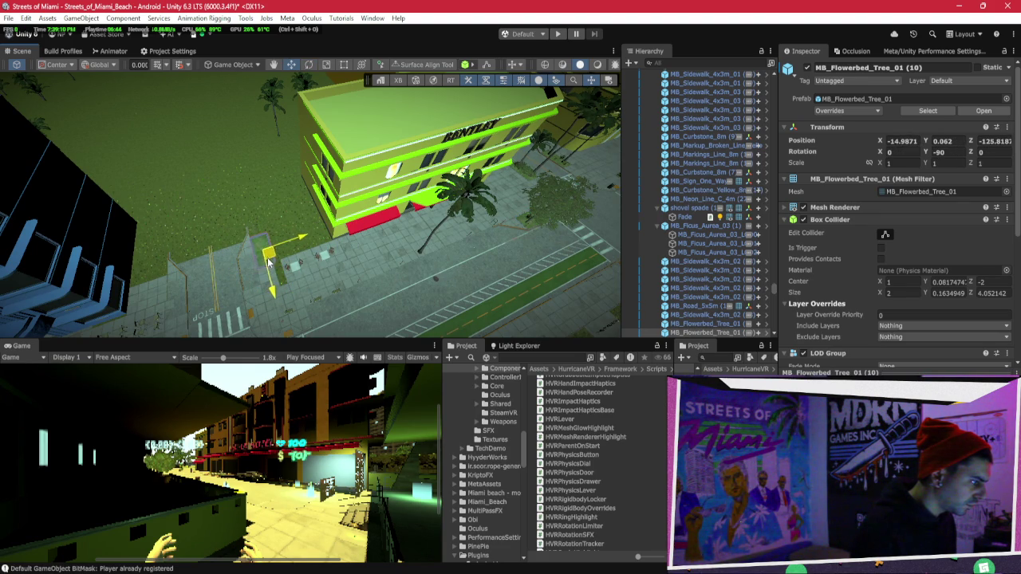
{"action": "key", "text": "f"}
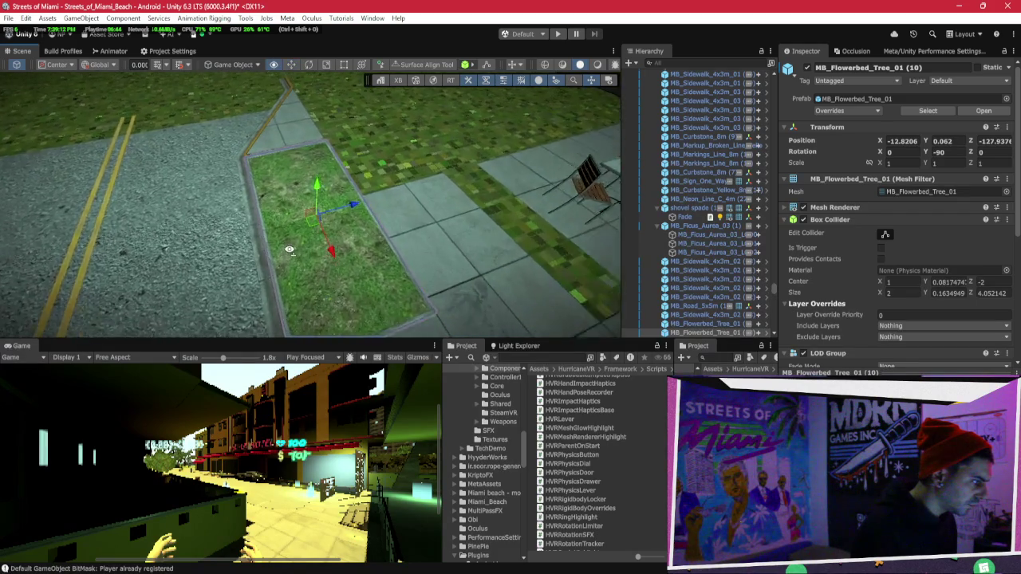
Duplicate the flowerbed tree and place the copy in the next gap, X -12.98, Z -135.98.
{"action": "mouse_move", "coordinate": [354, 212]}
{"action": "left_mouse_down"}
{"action": "mouse_move", "coordinate": [243, 200]}
{"action": "mouse_move", "coordinate": [353, 196]}
{"action": "mouse_move", "coordinate": [445, 157]}
{"action": "left_mouse_up"}
{"action": "key", "text": "ctrl+d"}
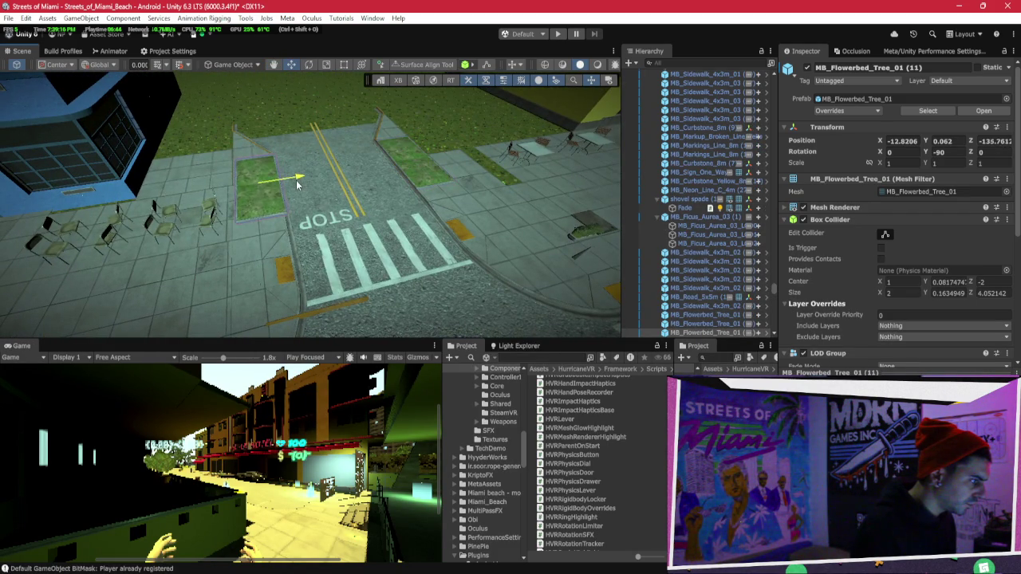
{"action": "key", "text": "f"}
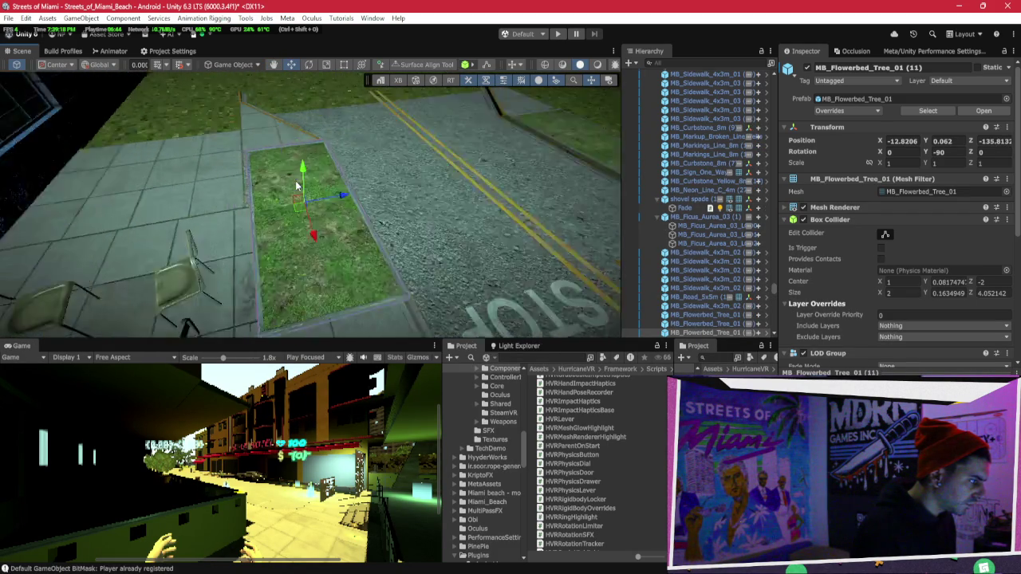
{"action": "mouse_move", "coordinate": [295, 185]}
{"action": "left_mouse_down"}
{"action": "mouse_move", "coordinate": [247, 171]}
{"action": "mouse_move", "coordinate": [364, 216]}
{"action": "mouse_move", "coordinate": [313, 240]}
{"action": "mouse_move", "coordinate": [287, 216]}
{"action": "mouse_move", "coordinate": [296, 163]}
{"action": "mouse_move", "coordinate": [259, 149]}
{"action": "left_mouse_up"}
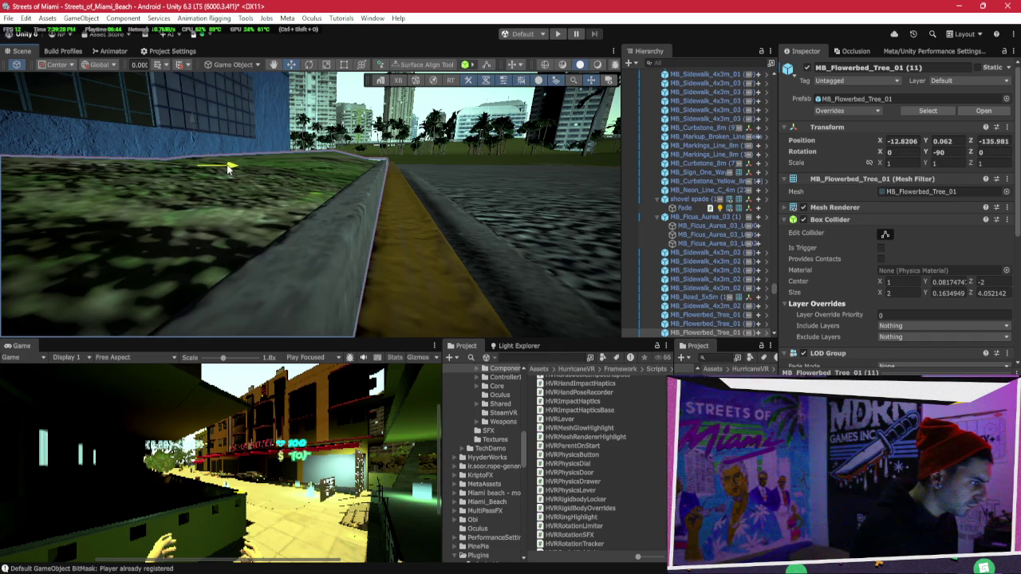
{"action": "mouse_move", "coordinate": [229, 168]}
{"action": "left_mouse_down"}
{"action": "mouse_move", "coordinate": [280, 187]}
{"action": "mouse_move", "coordinate": [292, 222]}
{"action": "mouse_move", "coordinate": [299, 198]}
{"action": "left_mouse_up"}
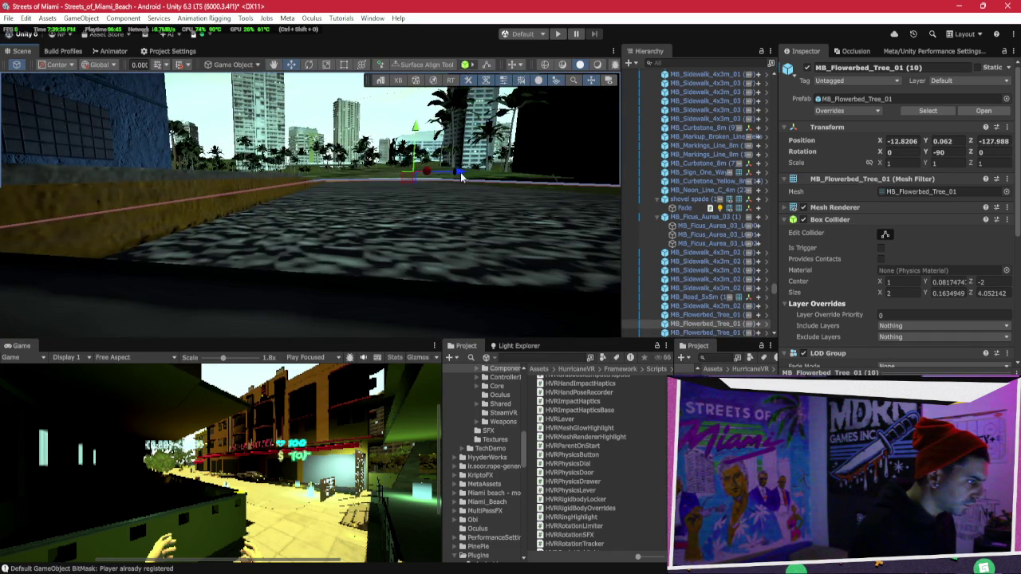
{"action": "mouse_move", "coordinate": [471, 177]}
{"action": "left_mouse_down"}
{"action": "mouse_move", "coordinate": [417, 177]}
{"action": "mouse_move", "coordinate": [432, 192]}
{"action": "mouse_move", "coordinate": [550, 162]}
{"action": "mouse_move", "coordinate": [541, 162]}
{"action": "left_mouse_up"}
{"action": "mouse_move", "coordinate": [463, 178]}
{"action": "left_mouse_down"}
{"action": "mouse_move", "coordinate": [459, 234]}
{"action": "mouse_move", "coordinate": [417, 191]}
{"action": "mouse_move", "coordinate": [483, 110]}
{"action": "mouse_move", "coordinate": [391, 105]}
{"action": "mouse_move", "coordinate": [378, 134]}
{"action": "mouse_move", "coordinate": [389, 124]}
{"action": "mouse_move", "coordinate": [420, 184]}
{"action": "mouse_move", "coordinate": [469, 218]}
{"action": "mouse_move", "coordinate": [400, 266]}
{"action": "left_mouse_up"}
{"action": "right_click", "coordinate": [400, 267]}
{"action": "left_click", "coordinate": [365, 234]}
{"action": "mouse_move", "coordinate": [144, 265]}
{"action": "left_mouse_down"}
{"action": "mouse_move", "coordinate": [155, 271]}
{"action": "mouse_move", "coordinate": [221, 236]}
{"action": "mouse_move", "coordinate": [218, 226]}
{"action": "mouse_move", "coordinate": [62, 97]}
{"action": "mouse_move", "coordinate": [169, 122]}
{"action": "mouse_move", "coordinate": [124, 95]}
{"action": "mouse_move", "coordinate": [282, 158]}
{"action": "mouse_move", "coordinate": [267, 228]}
{"action": "mouse_move", "coordinate": [68, 141]}
{"action": "mouse_move", "coordinate": [1011, 155]}
{"action": "left_mouse_up"}
{"action": "scroll", "coordinate": [124, 94], "scroll_direction": "up", "scroll_amount": 2}
{"action": "left_click_drag", "start_coordinate": [597, 213], "coordinate": [572, 187]}
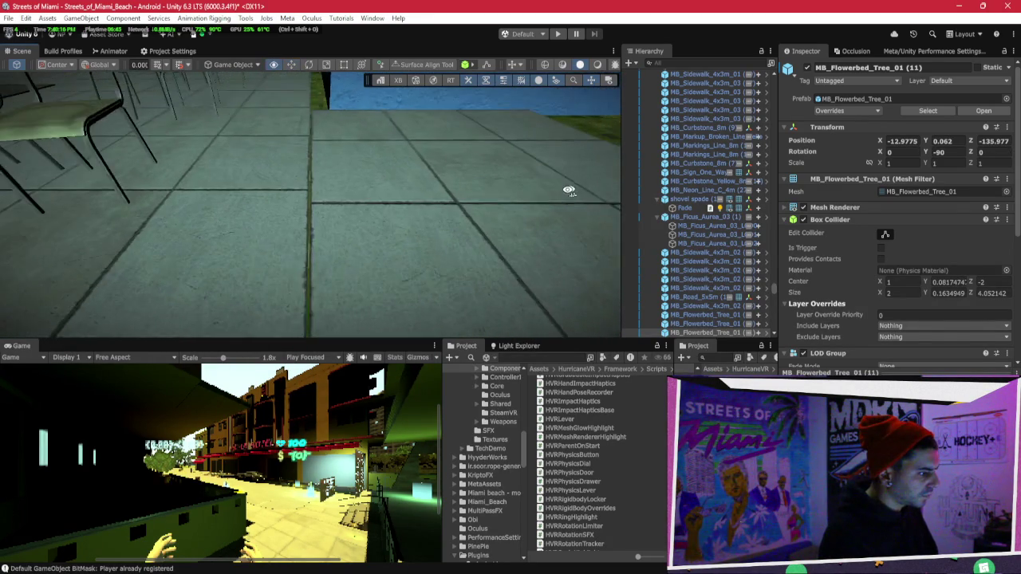
Slide sidewalk slab MB_Sidewalk_4x3m_01 along X into the grass gap beside the building.
{"action": "left_click", "coordinate": [326, 209]}
{"action": "mouse_move", "coordinate": [473, 204]}
{"action": "left_mouse_down"}
{"action": "mouse_move", "coordinate": [530, 183]}
{"action": "mouse_move", "coordinate": [237, 202]}
{"action": "left_mouse_up"}
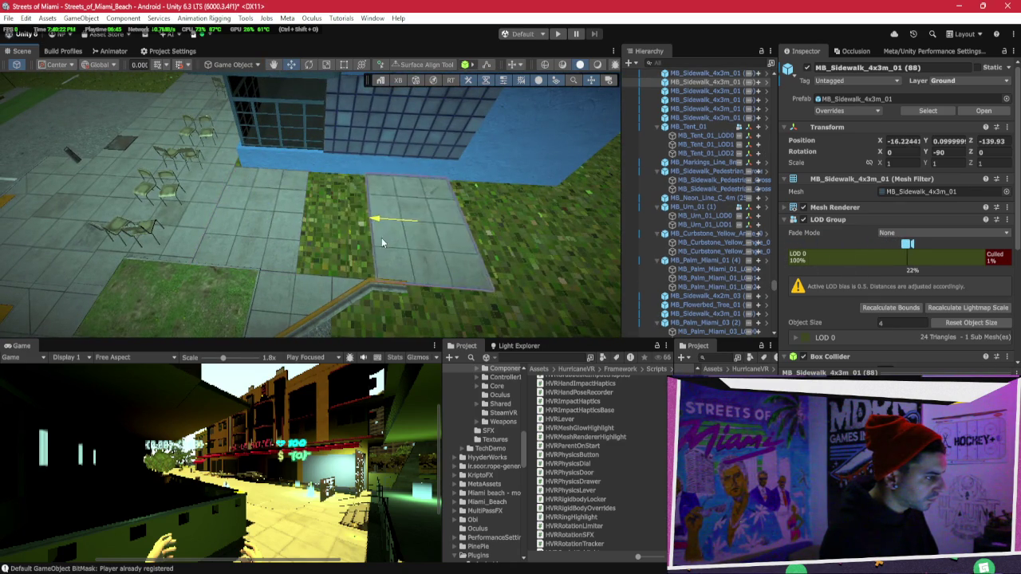
{"action": "left_click_drag", "start_coordinate": [382, 239], "coordinate": [346, 229]}
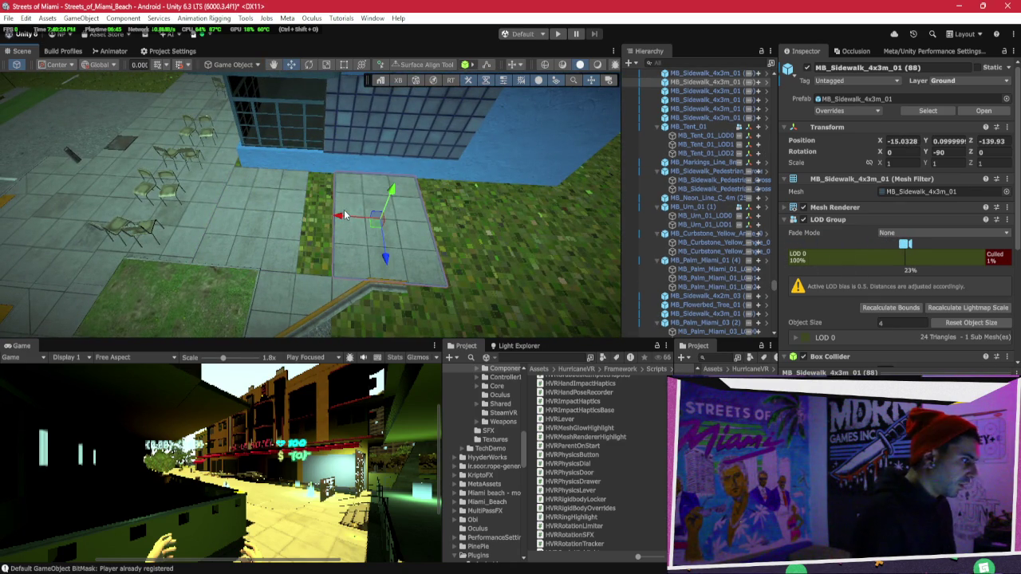
{"action": "mouse_move", "coordinate": [345, 210]}
{"action": "left_mouse_down"}
{"action": "mouse_move", "coordinate": [307, 213]}
{"action": "mouse_move", "coordinate": [367, 209]}
{"action": "mouse_move", "coordinate": [398, 172]}
{"action": "mouse_move", "coordinate": [407, 177]}
{"action": "mouse_move", "coordinate": [335, 243]}
{"action": "left_mouse_up"}
{"action": "key", "text": "f"}
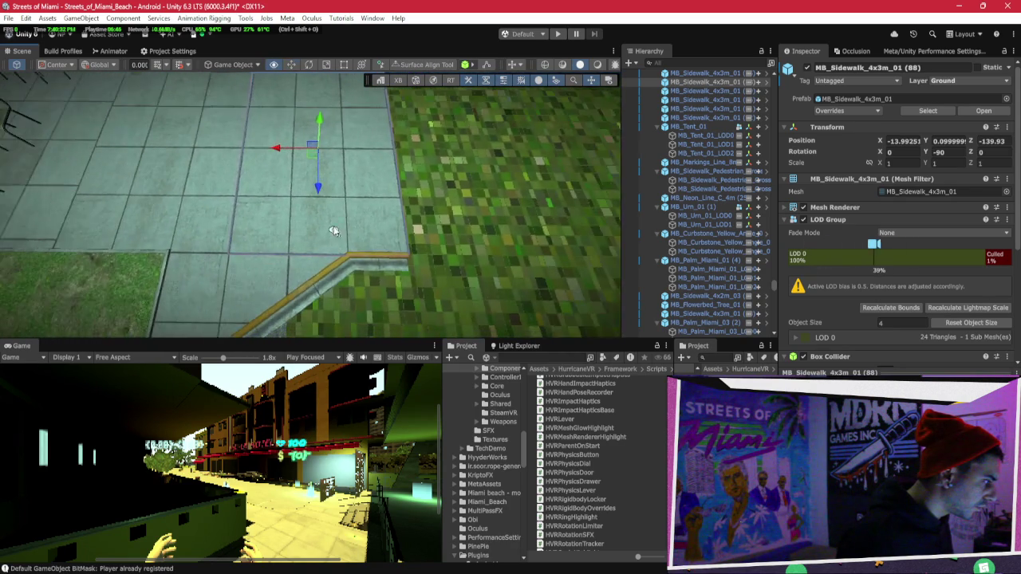
Duplicate the slab alongside, then duplicate two selected slabs to extend the paving.
{"action": "key", "text": "ctrl+d"}
{"action": "left_click_drag", "start_coordinate": [281, 151], "coordinate": [430, 163]}
{"action": "scroll", "coordinate": [421, 164], "scroll_direction": "down", "scroll_amount": 10}
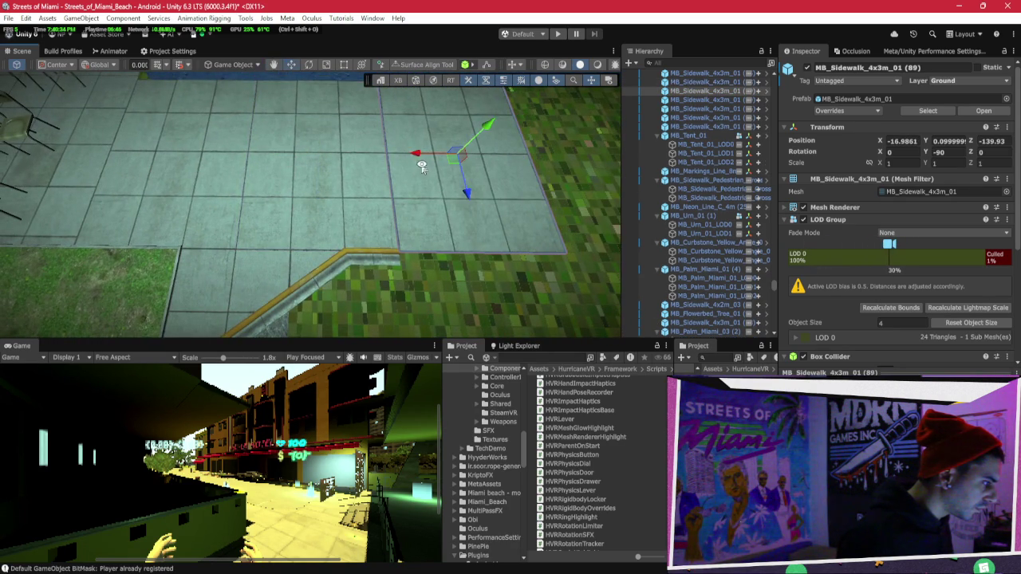
{"action": "scroll", "coordinate": [427, 167], "scroll_direction": "up", "scroll_amount": 10}
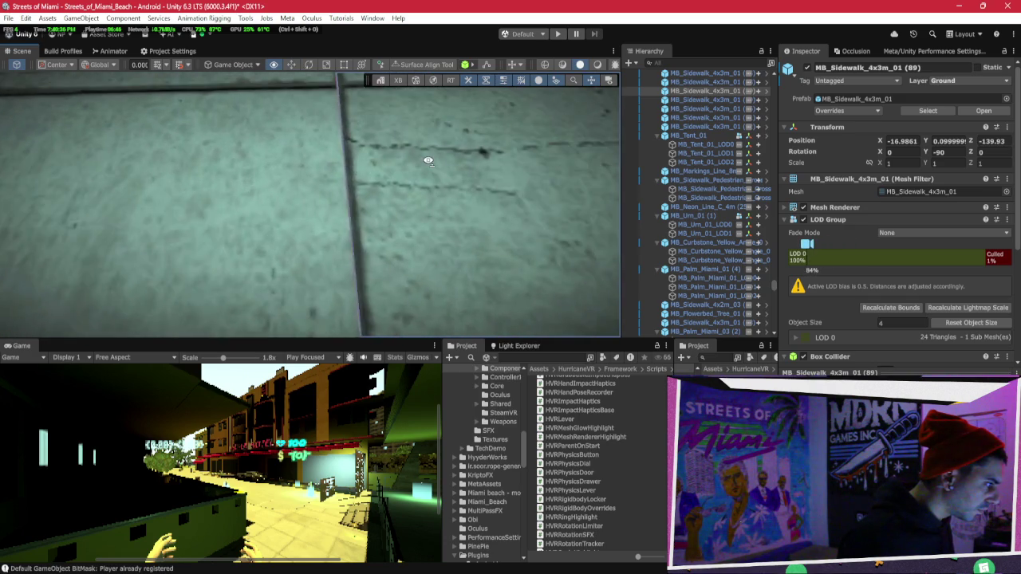
{"action": "left_click", "coordinate": [259, 186], "text": "shift"}
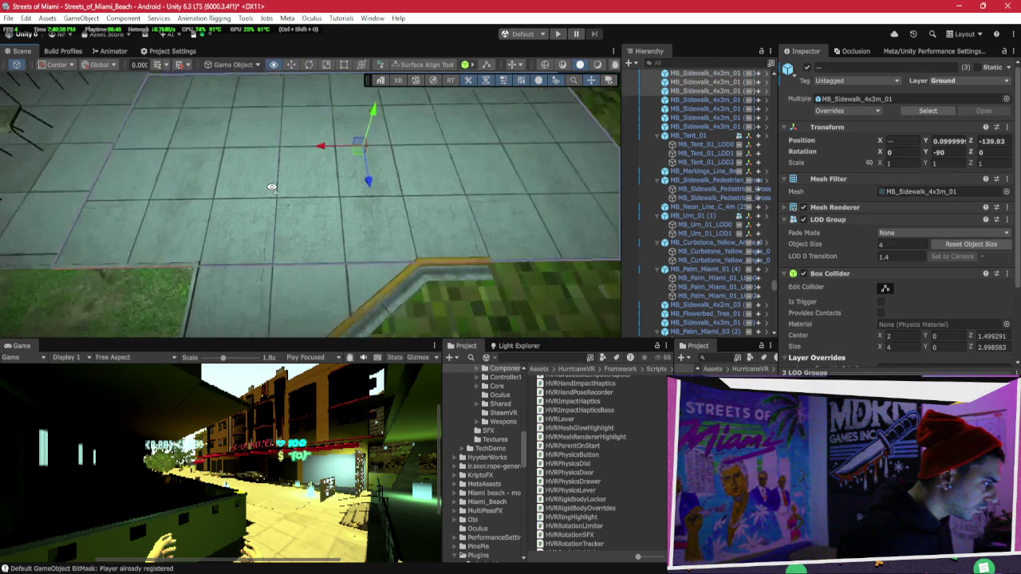
{"action": "scroll", "coordinate": [271, 187], "scroll_direction": "up", "scroll_amount": 10}
{"action": "key", "text": "ctrl+d"}
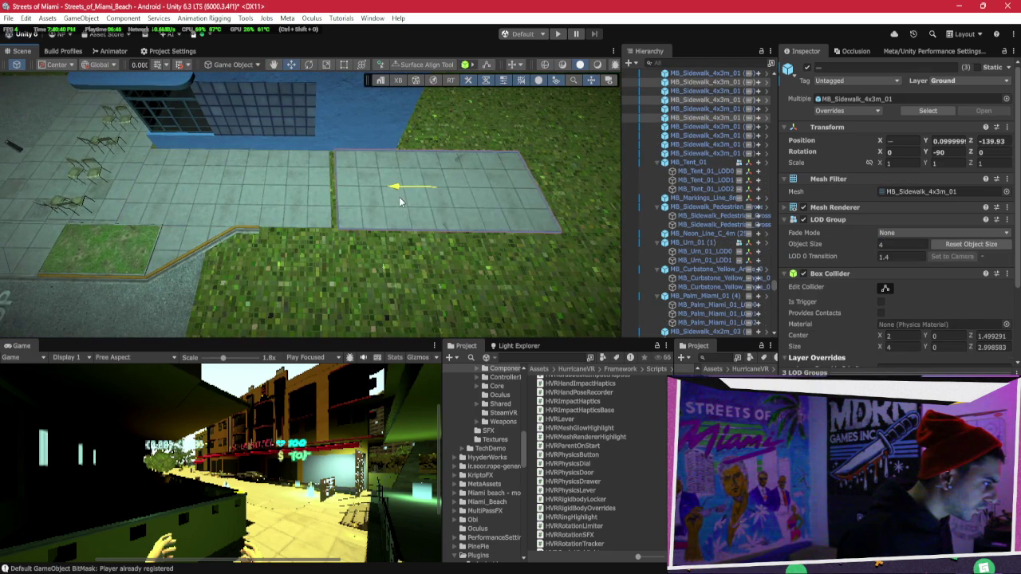
{"action": "scroll", "coordinate": [393, 201], "scroll_direction": "down", "scroll_amount": 5}
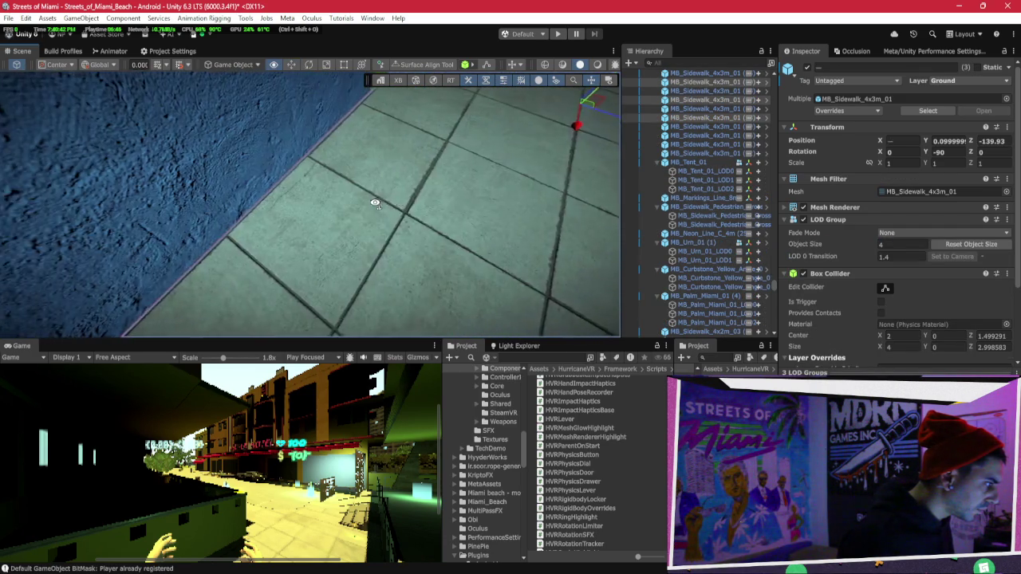